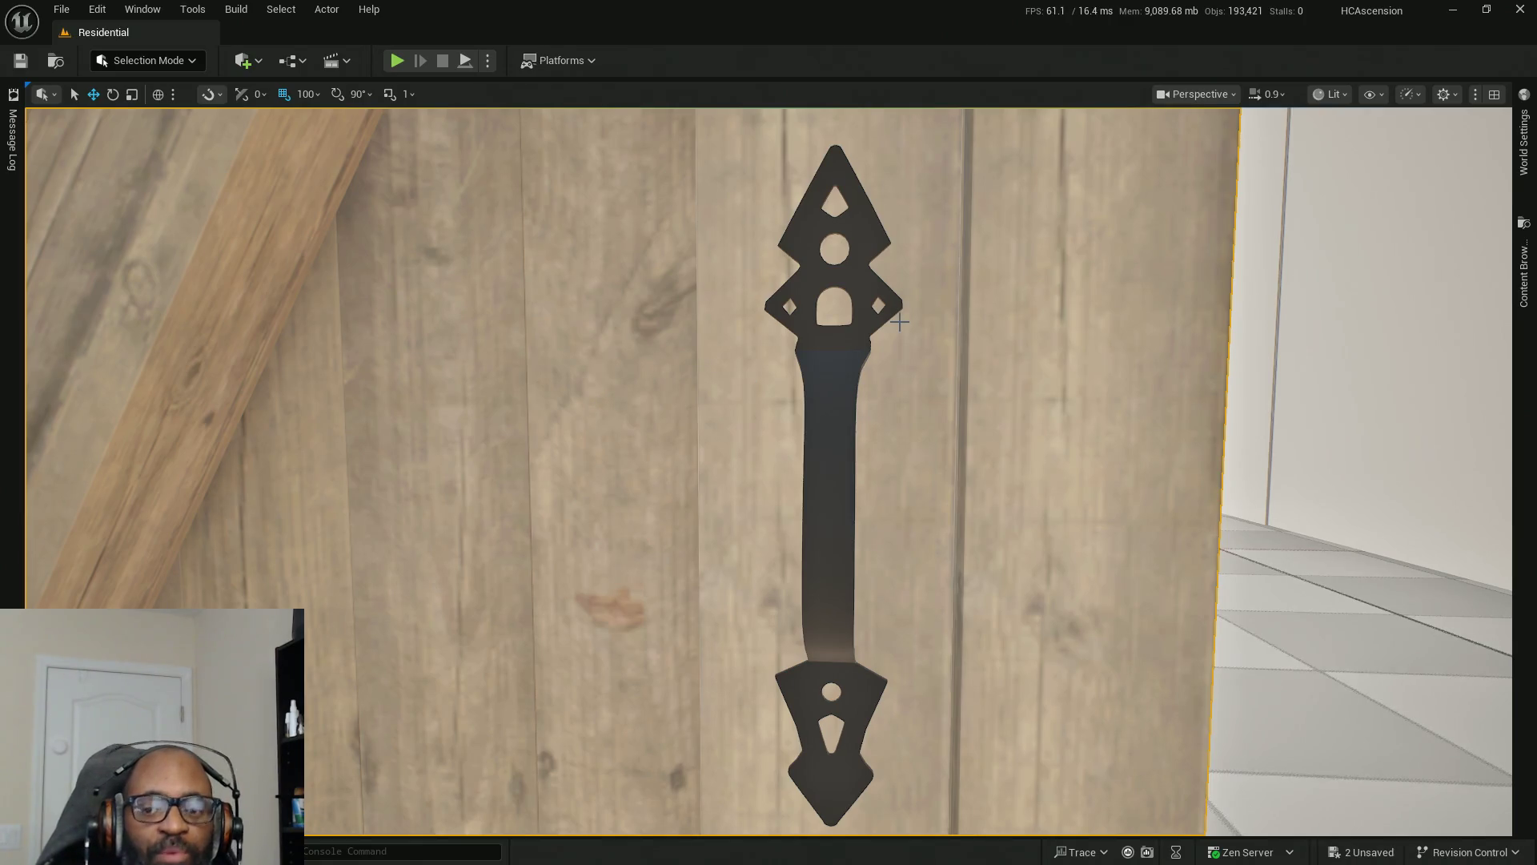
Zoom in and out and orbit the view around the fence's gate handle to inspect it.
scroll(885, 470, down, 5)
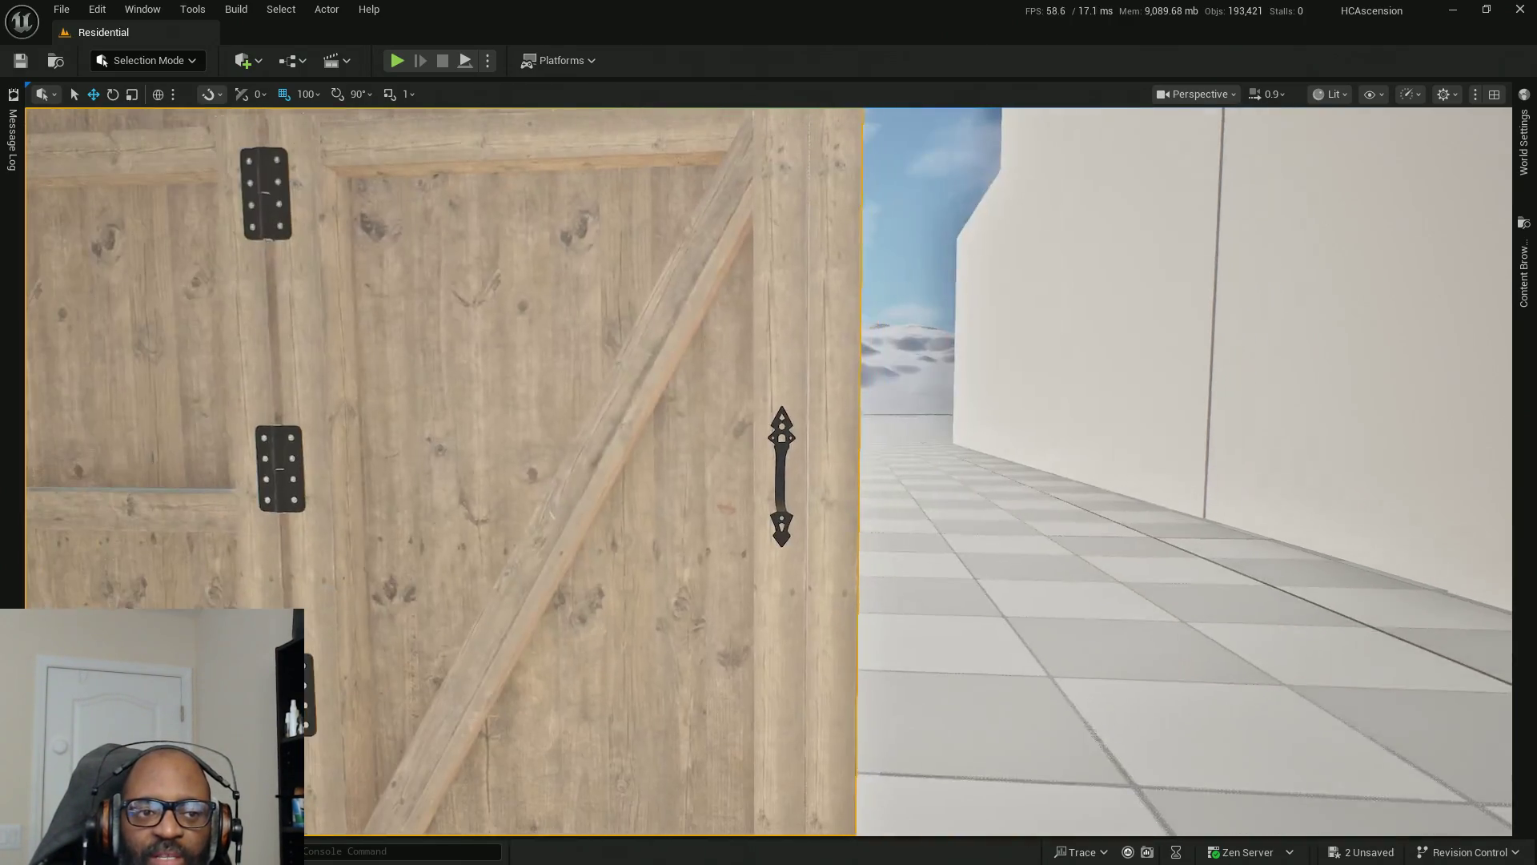
scroll(782, 476, up, 6)
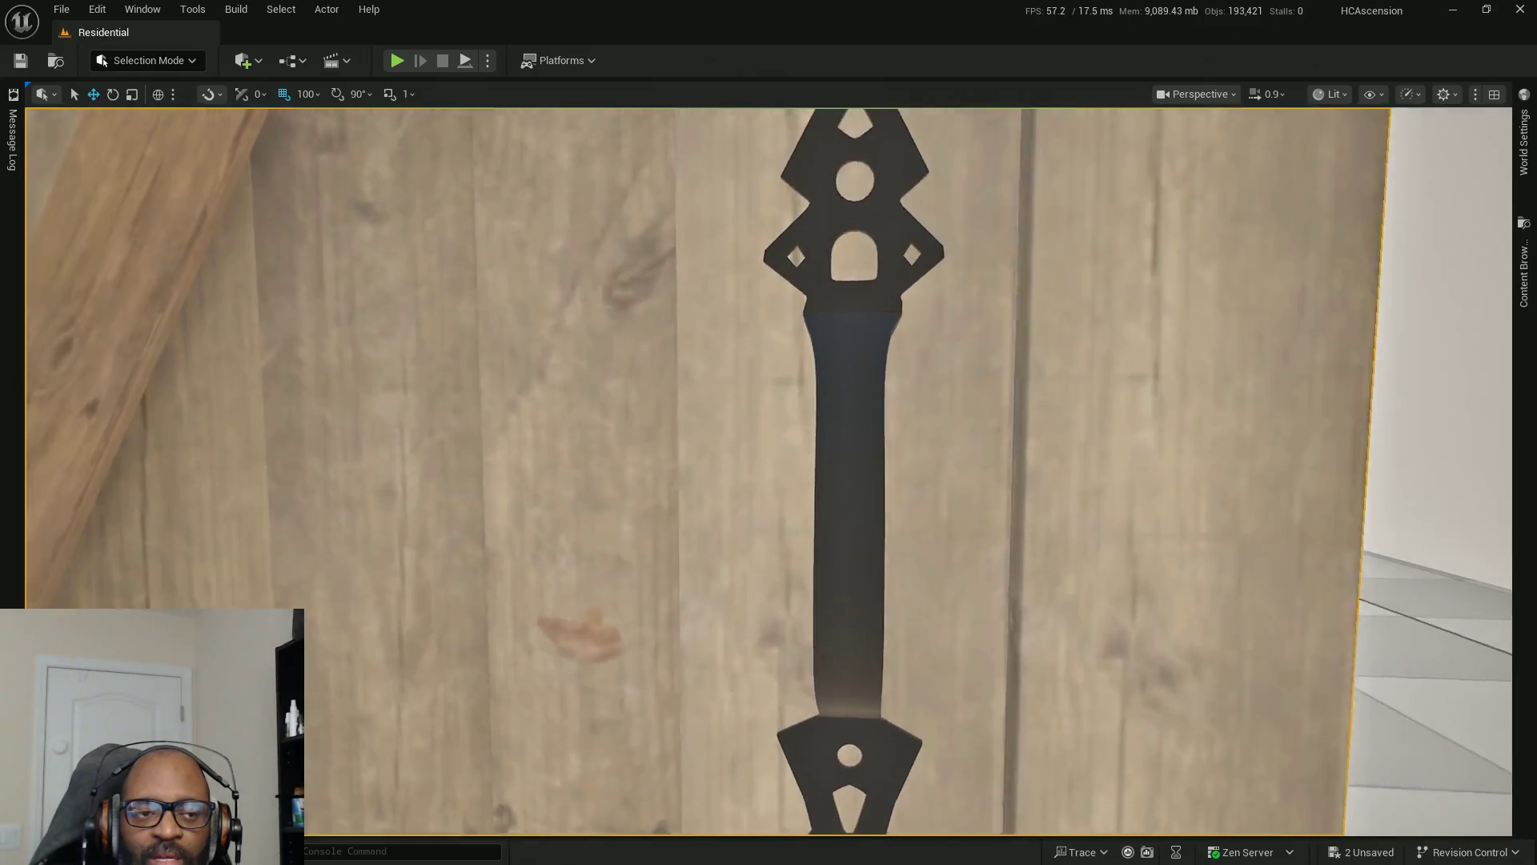
scroll(768, 472, down, 3)
scroll(769, 472, up, 2)
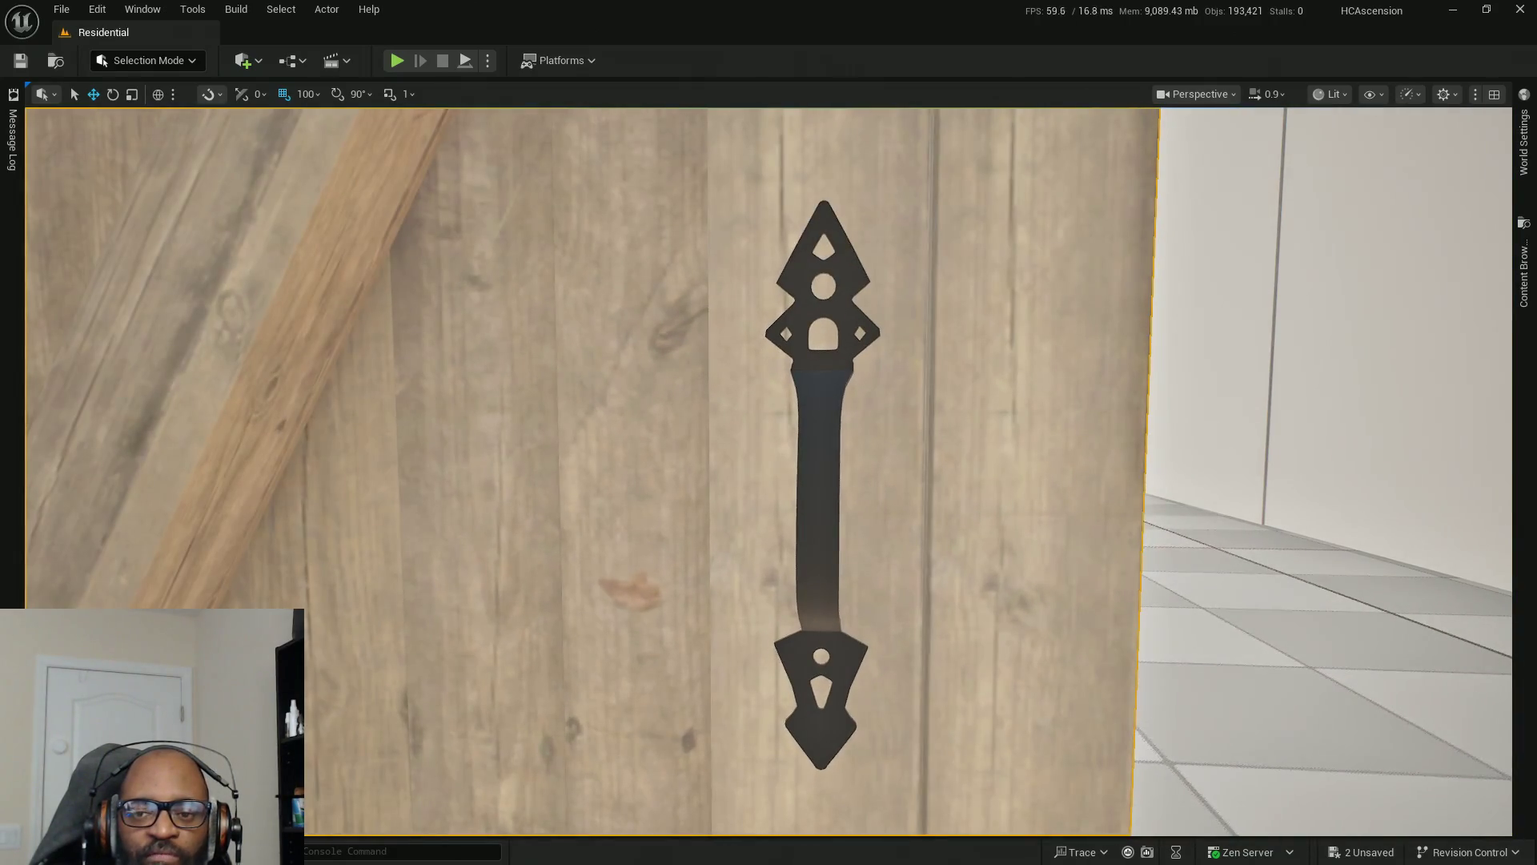
mouse_move(867, 476)
mouse_down()
mouse_move(929, 472)
mouse_move(897, 474)
mouse_move(957, 443)
mouse_up()
scroll(876, 469, down, 5)
scroll(881, 443, up, 6)
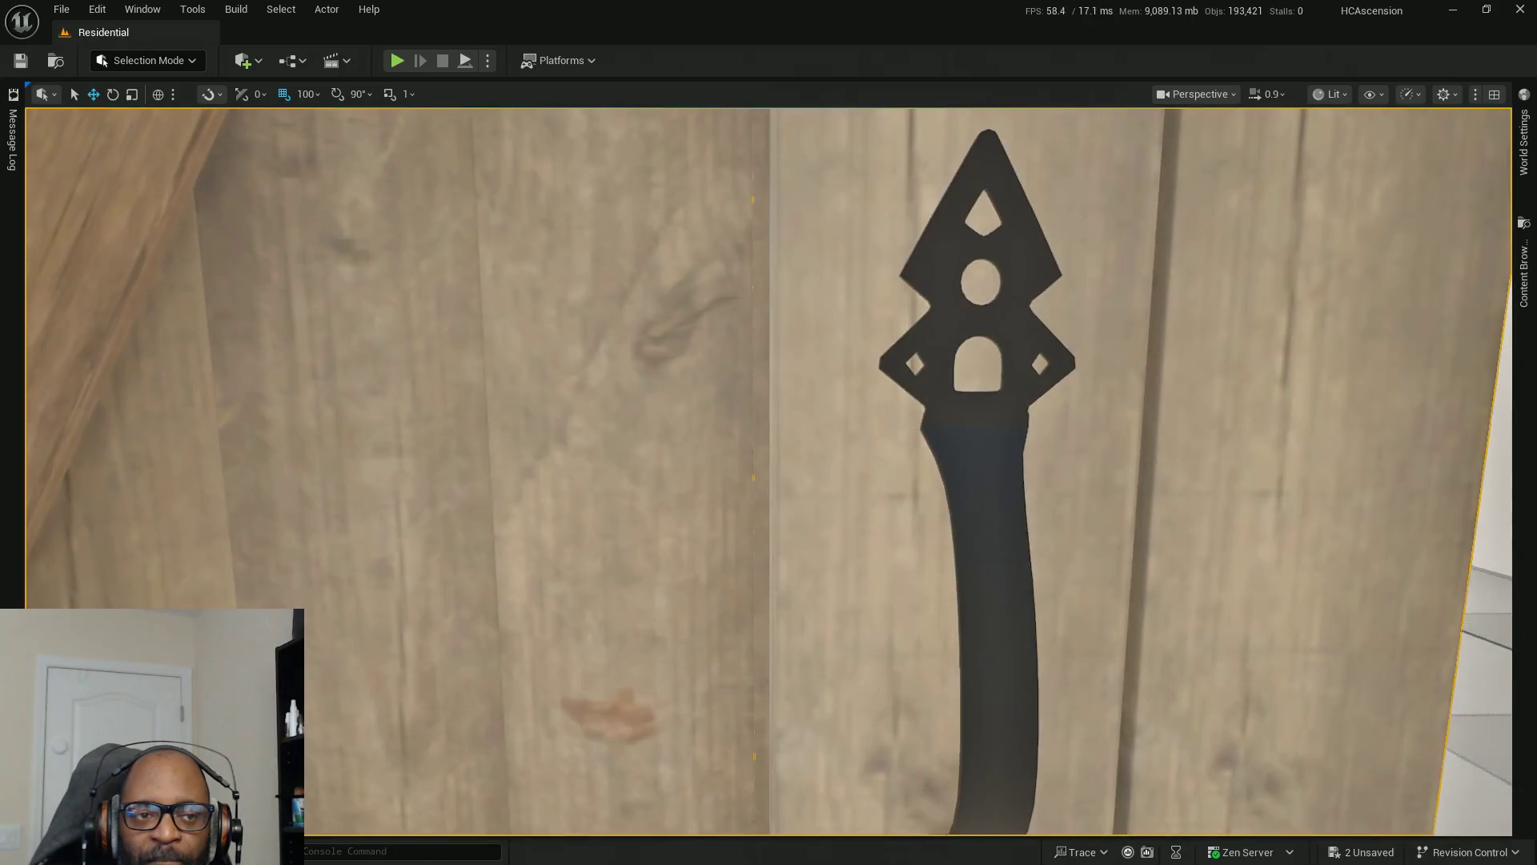
scroll(768, 472, down, 4)
scroll(769, 472, up, 5)
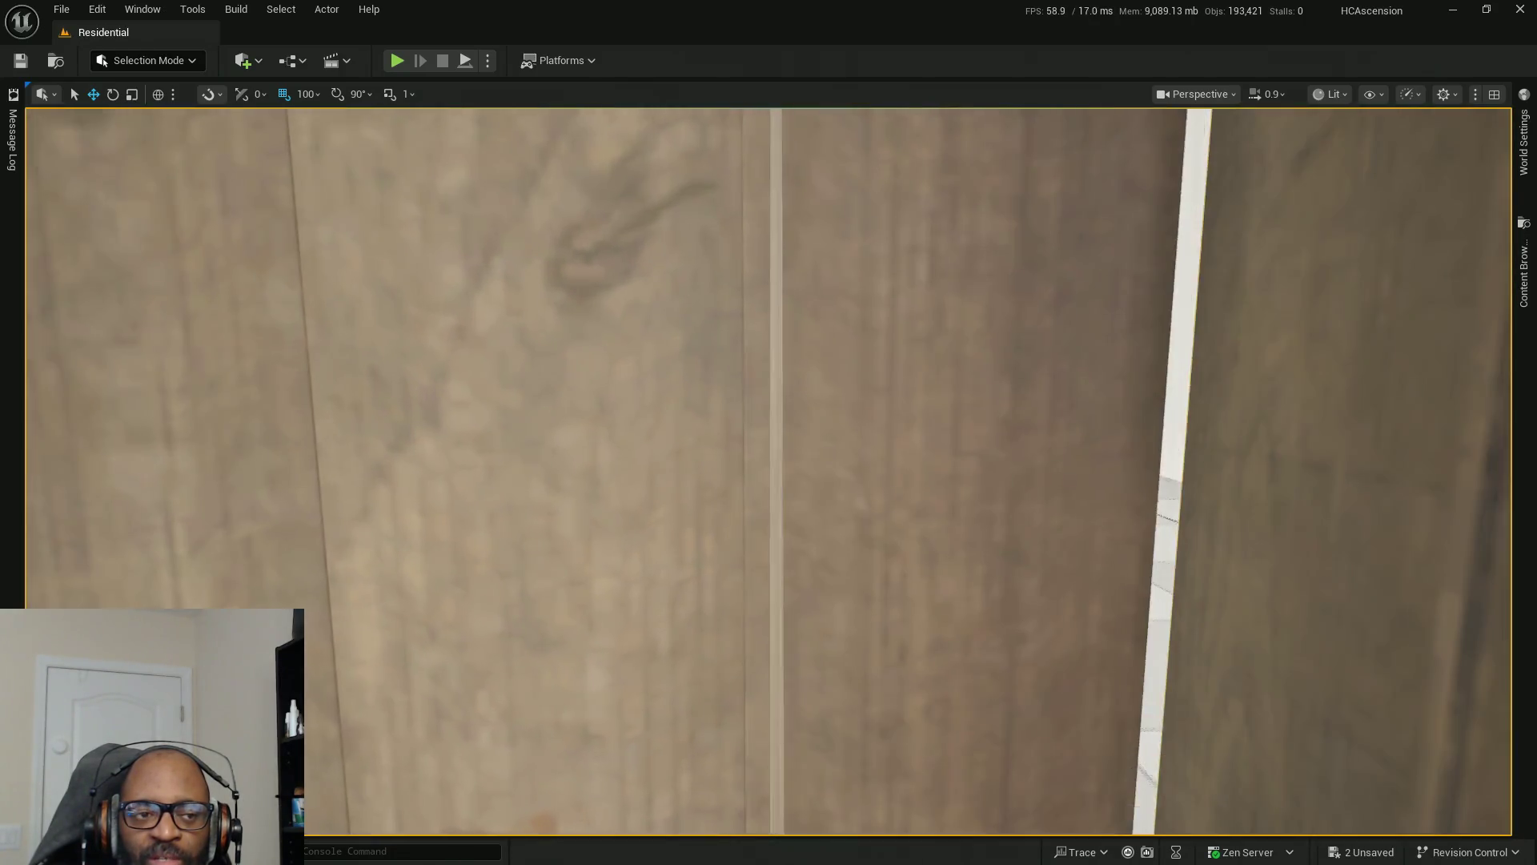
scroll(768, 473, down, 6)
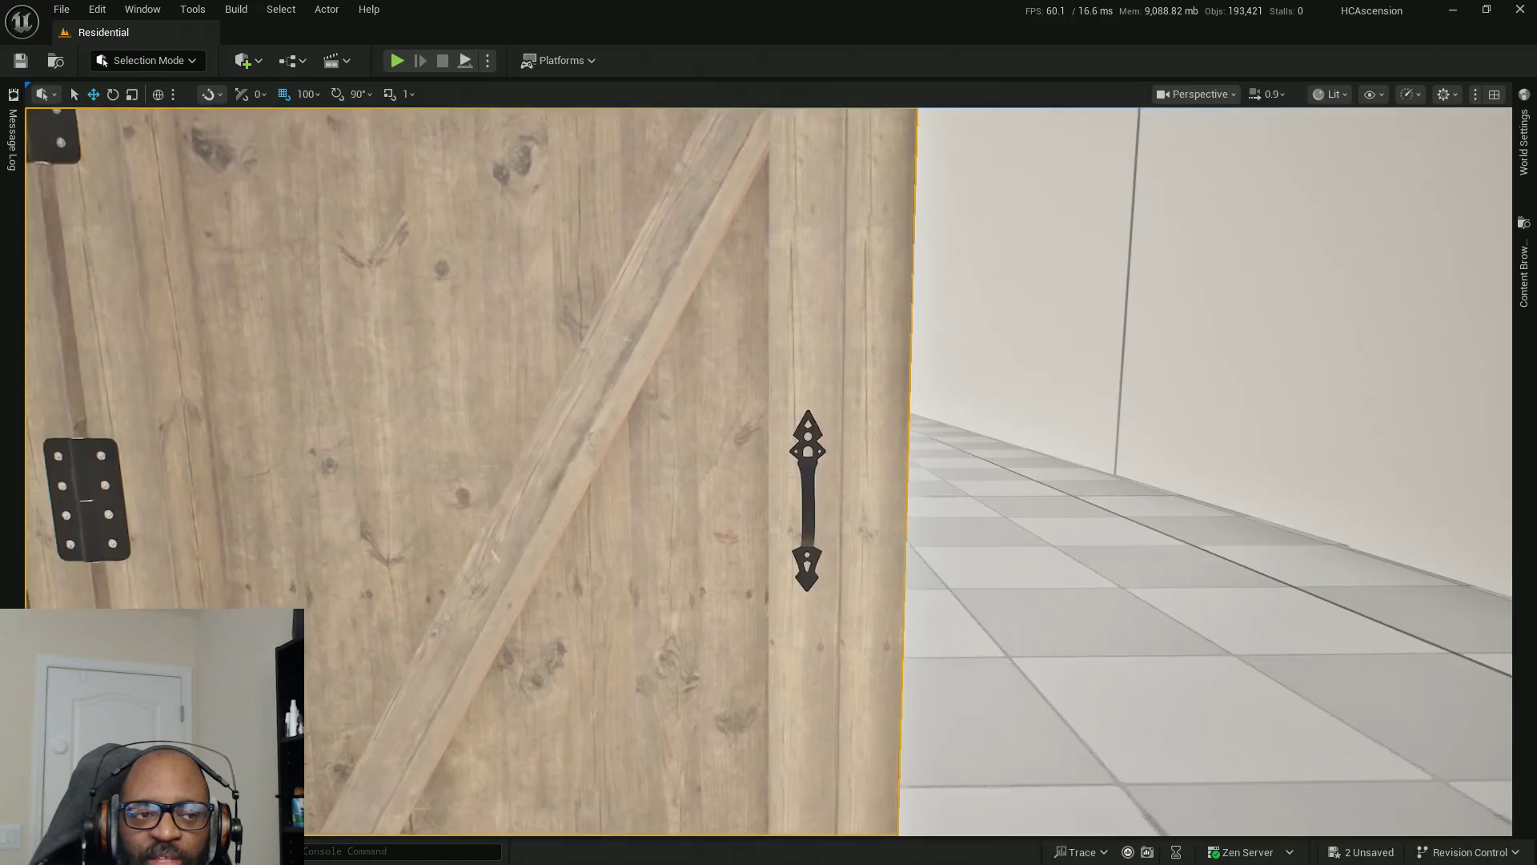
scroll(769, 472, down, 3)
scroll(769, 472, up, 6)
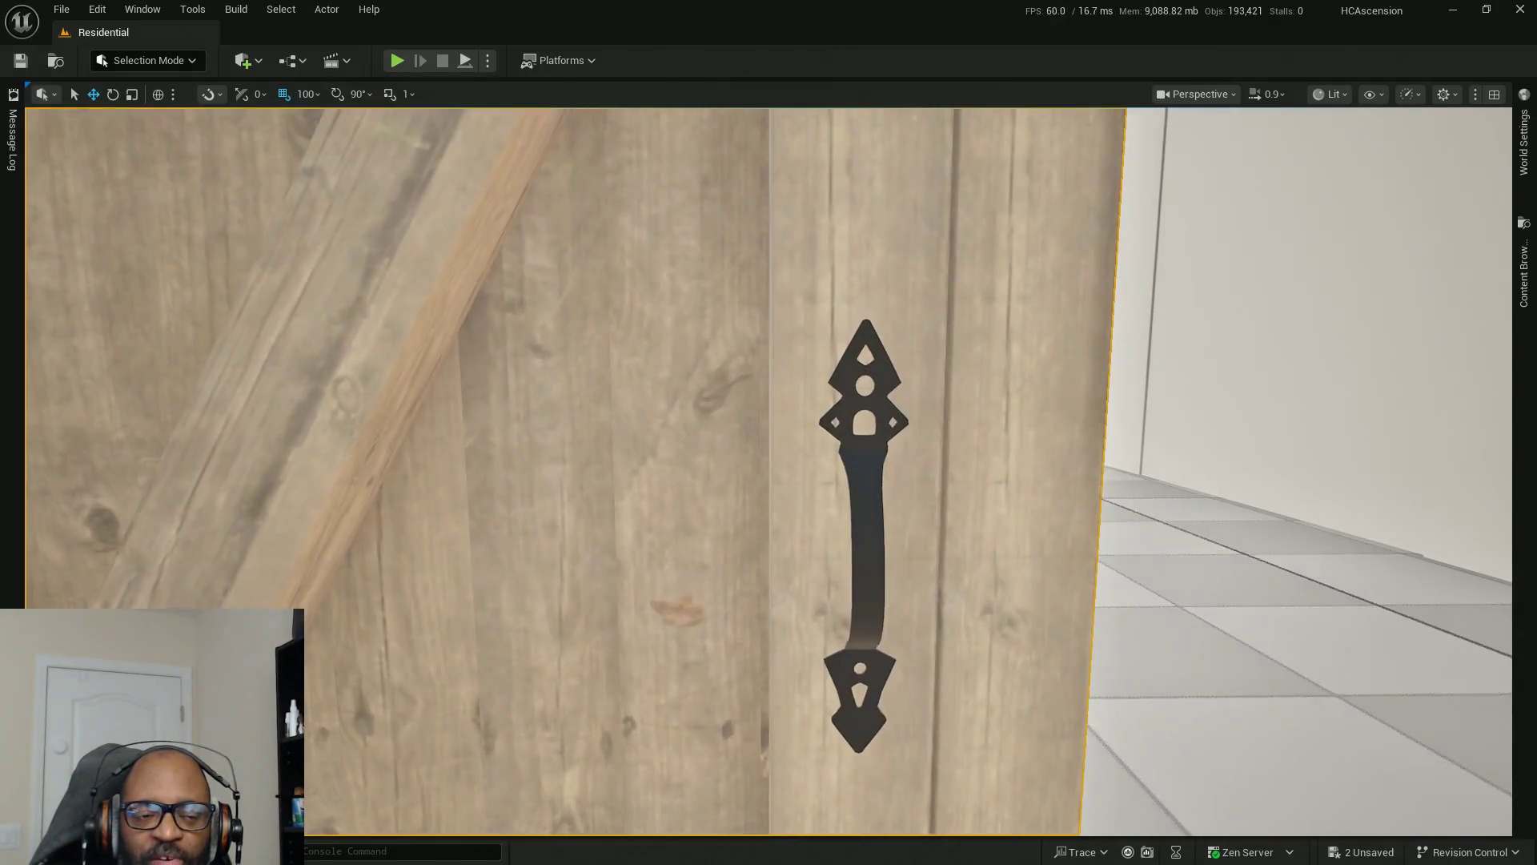
scroll(875, 443, down, 2)
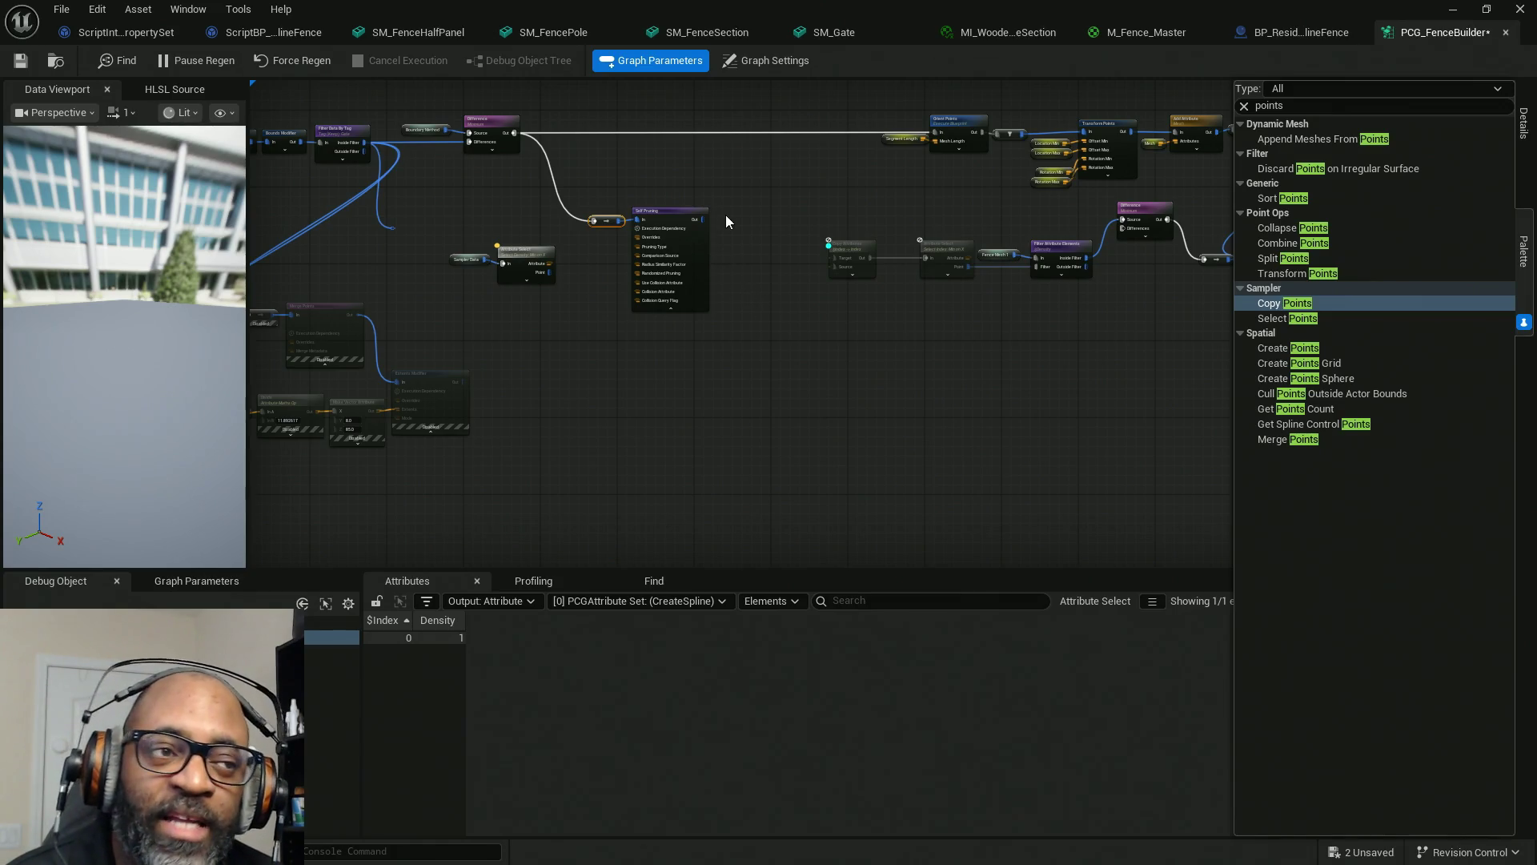
Select the Self Pruning node, then narrow the selection to the Attribute Select node.
drag(733, 175, 586, 262)
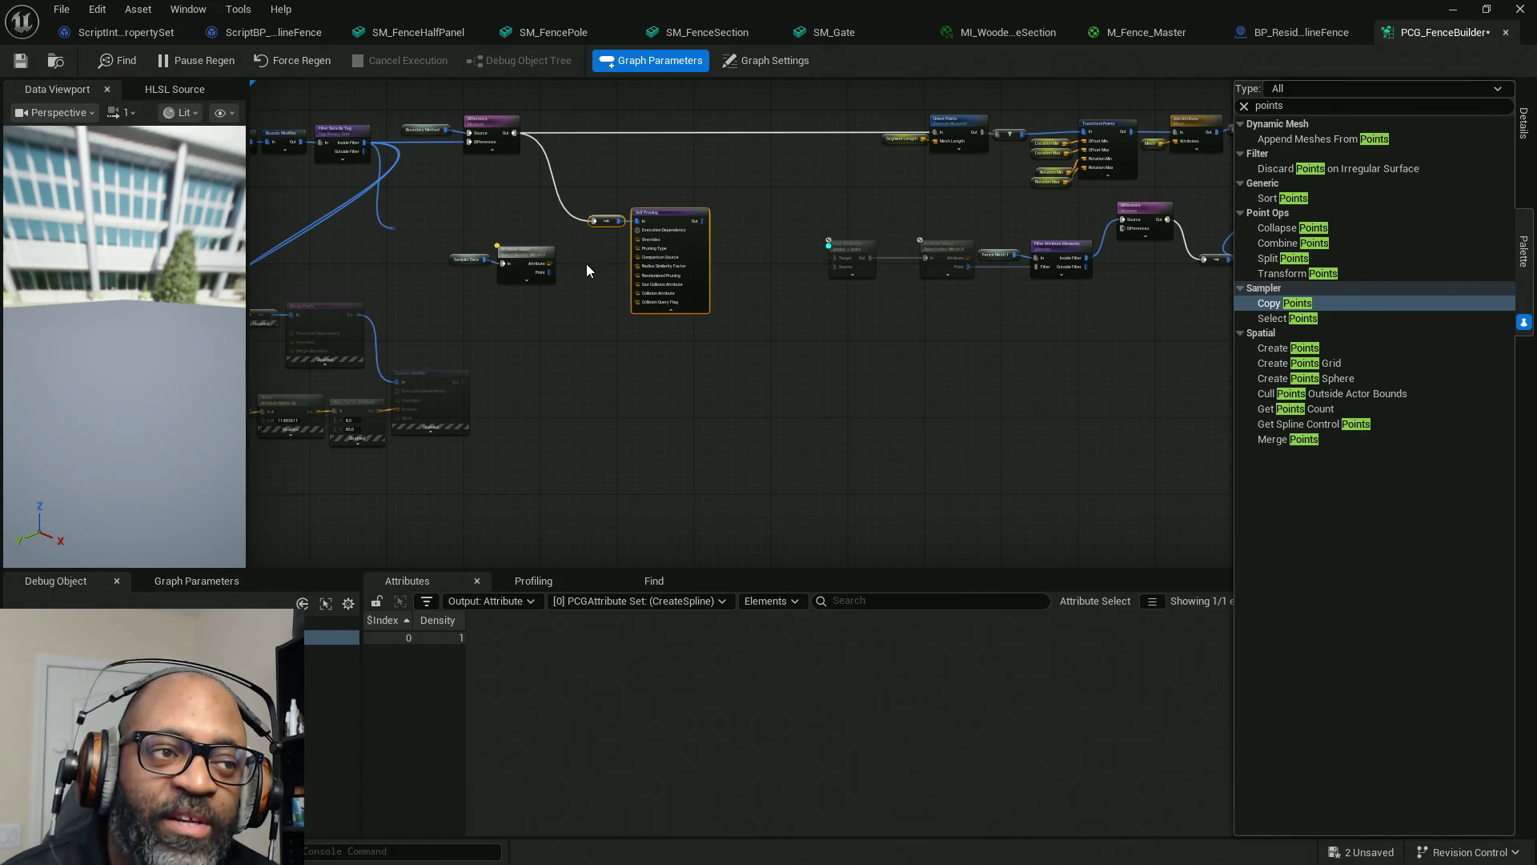
mouse_move(462, 212)
mouse_down()
mouse_move(442, 309)
mouse_move(483, 223)
mouse_move(533, 320)
mouse_up()
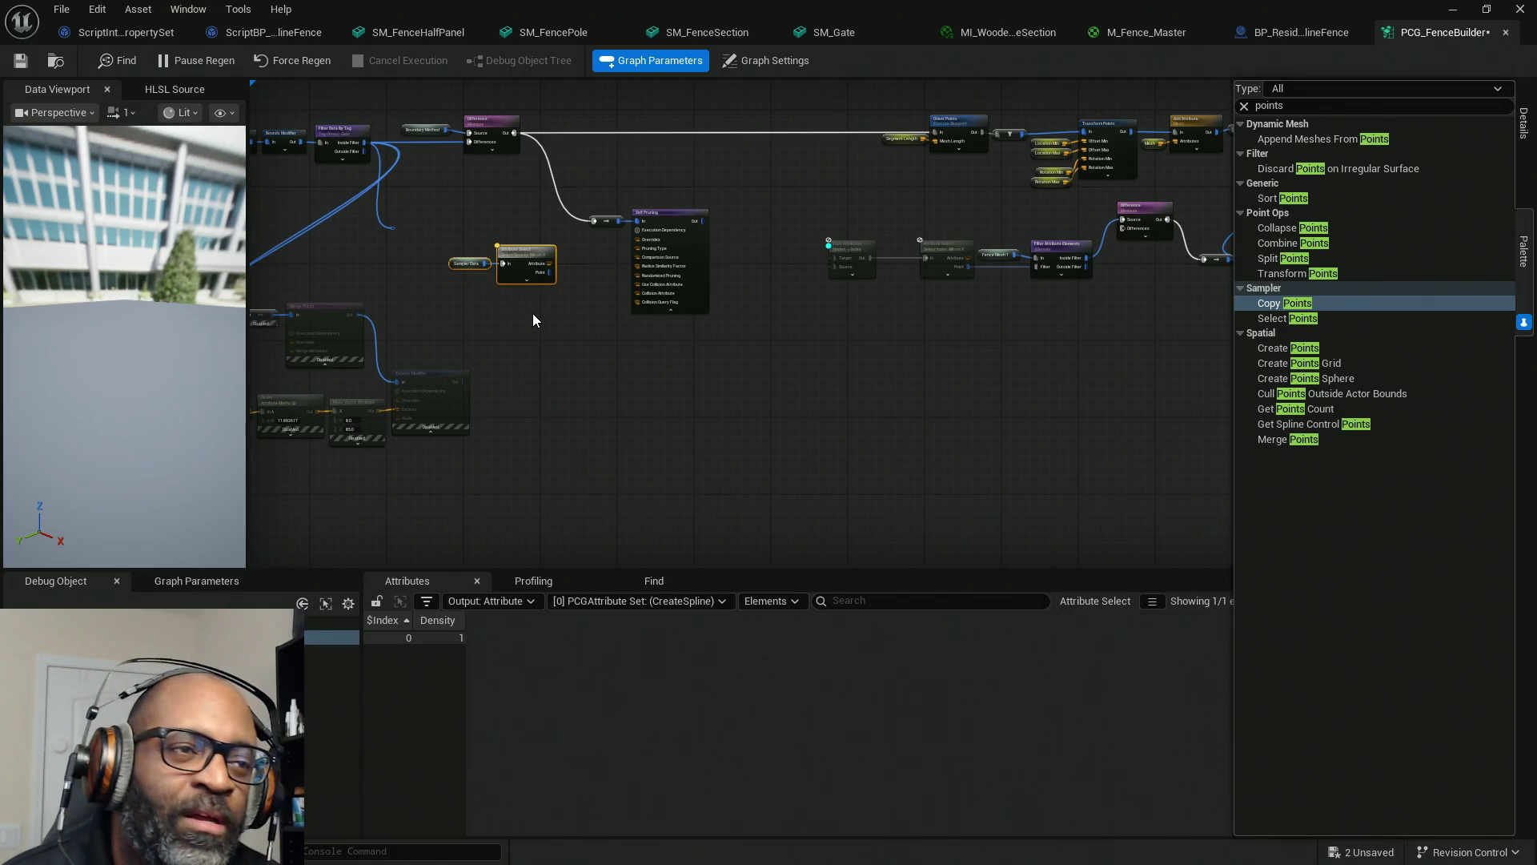
click(519, 254)
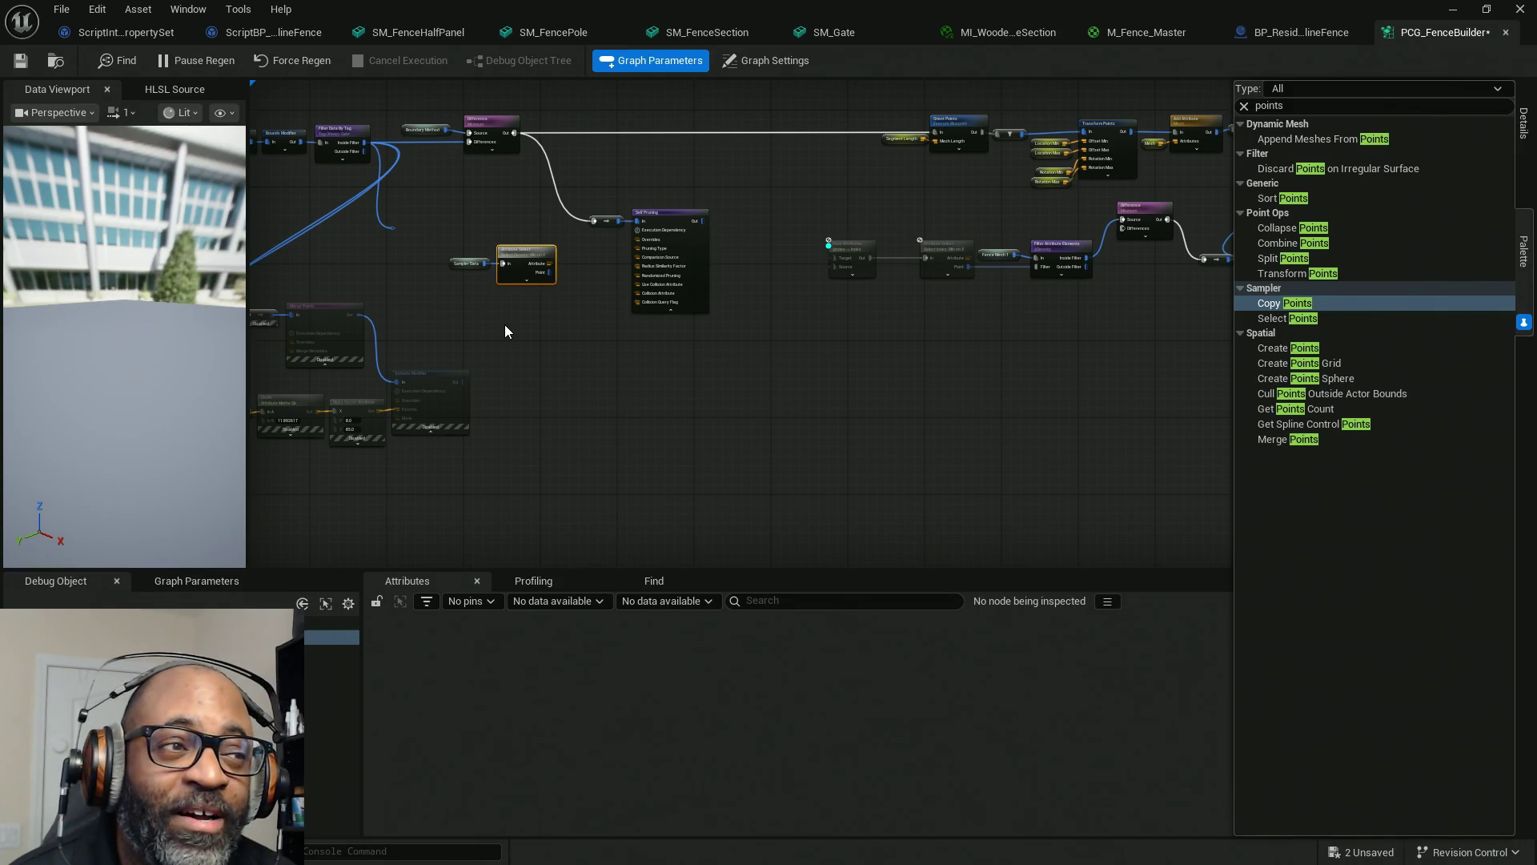
Break the Filter Data By Tag wires into the lower branch and delete the leftover reroute node.
mouse_move(439, 315)
mouse_down()
mouse_move(704, 316)
mouse_move(694, 344)
mouse_move(675, 324)
mouse_up()
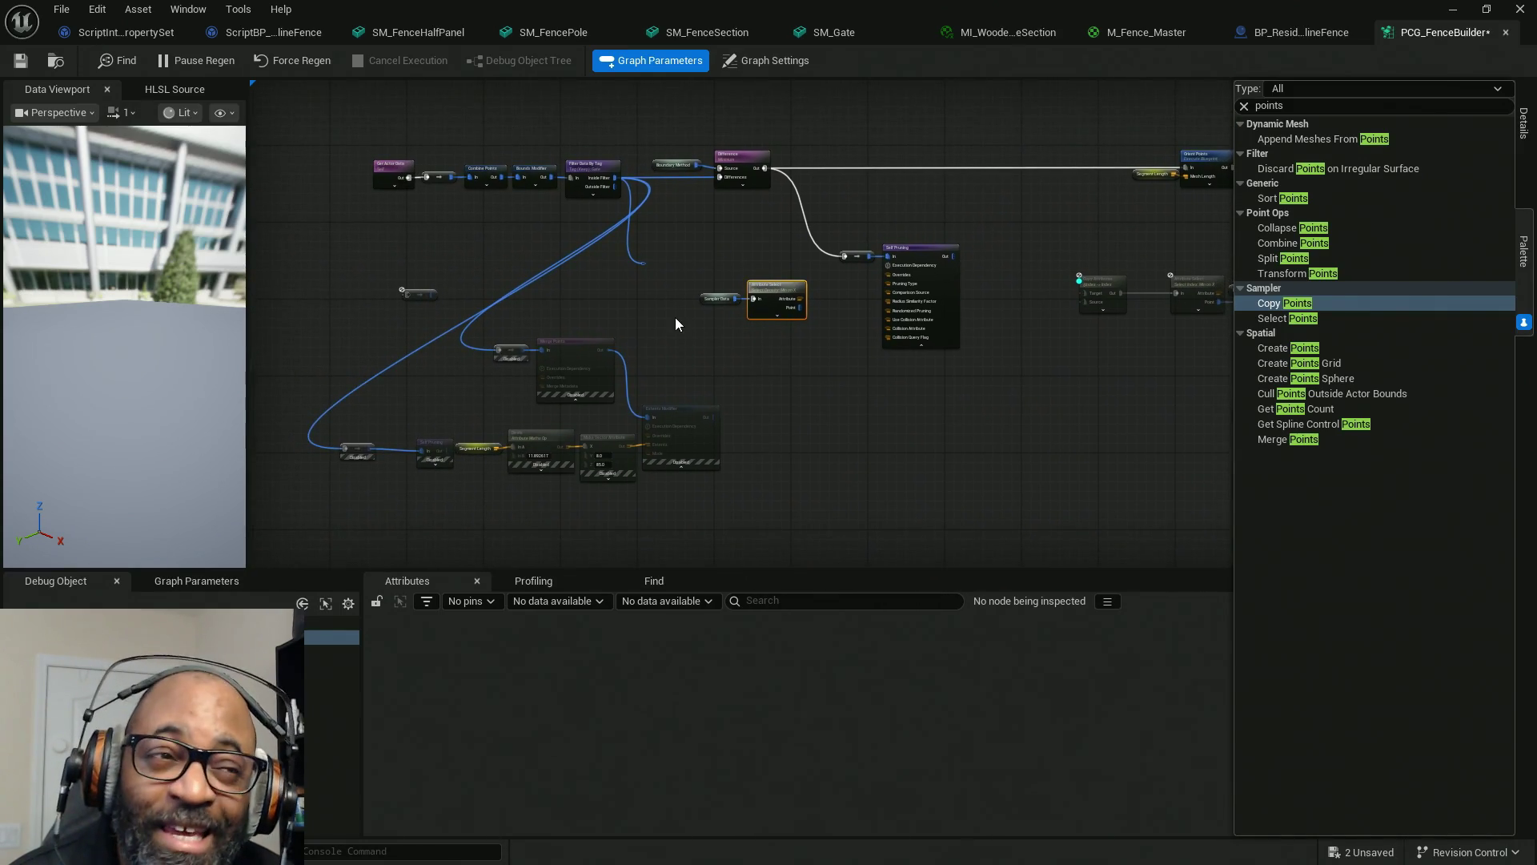
alt+click(500, 349)
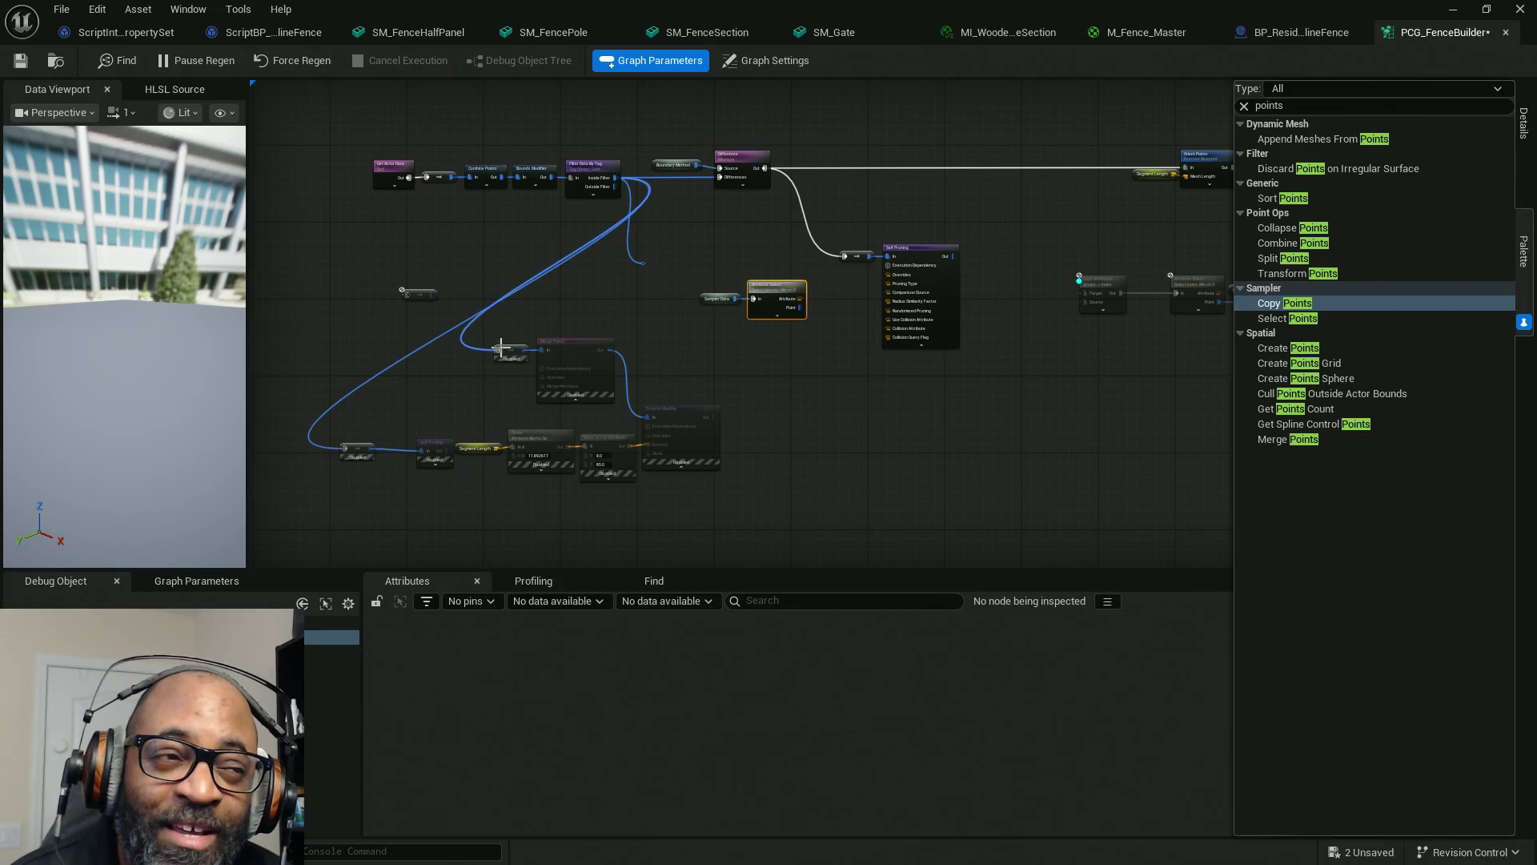
alt+click(342, 445)
drag(654, 232, 605, 320)
key(Delete)
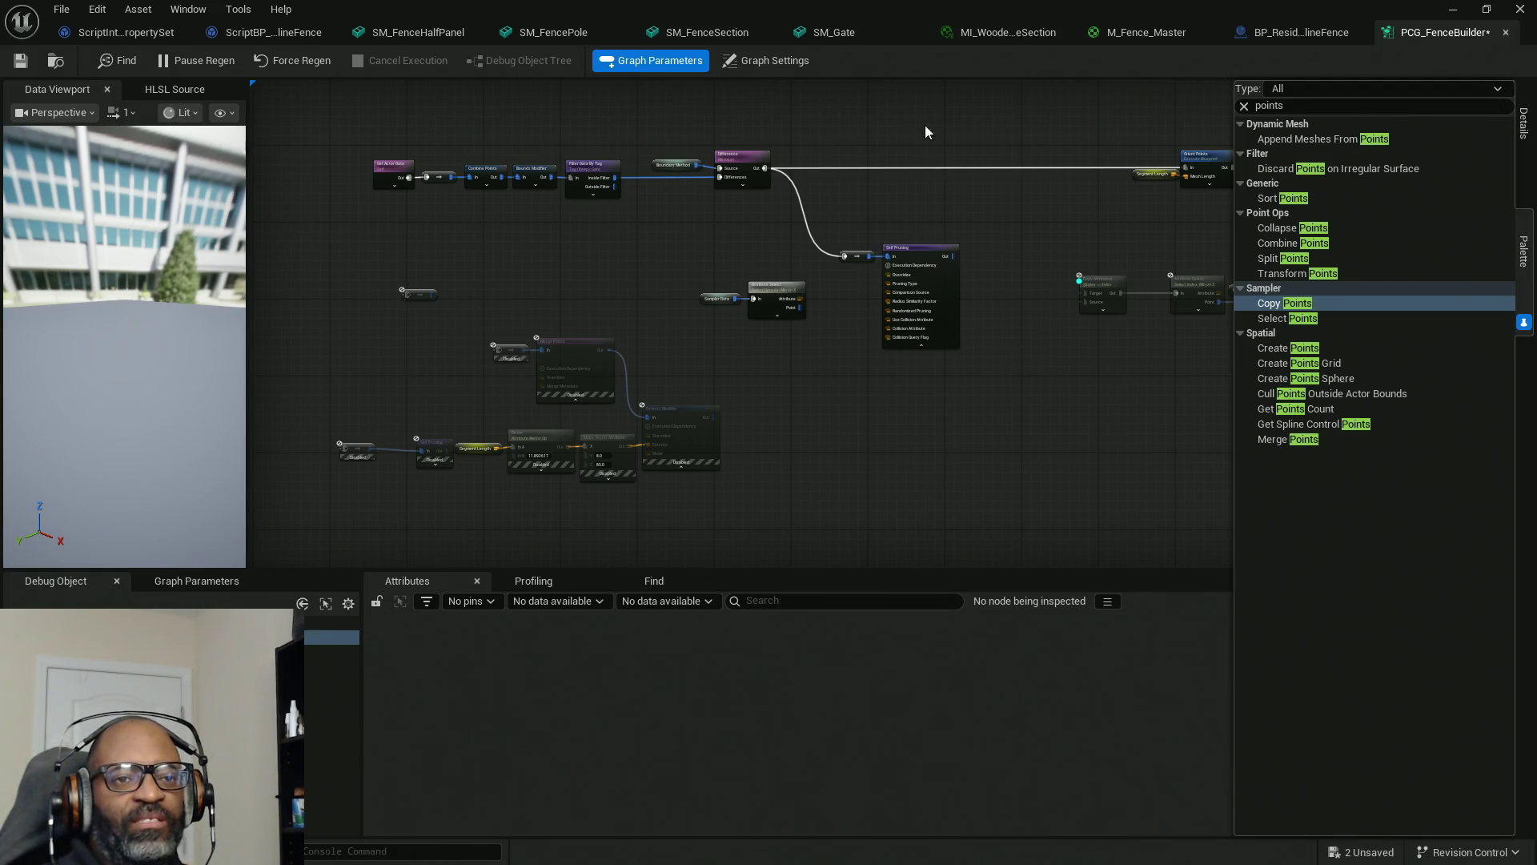
Re-enable the two Static Mesh Spawner nodes on the right of the graph.
double_click(1156, 11)
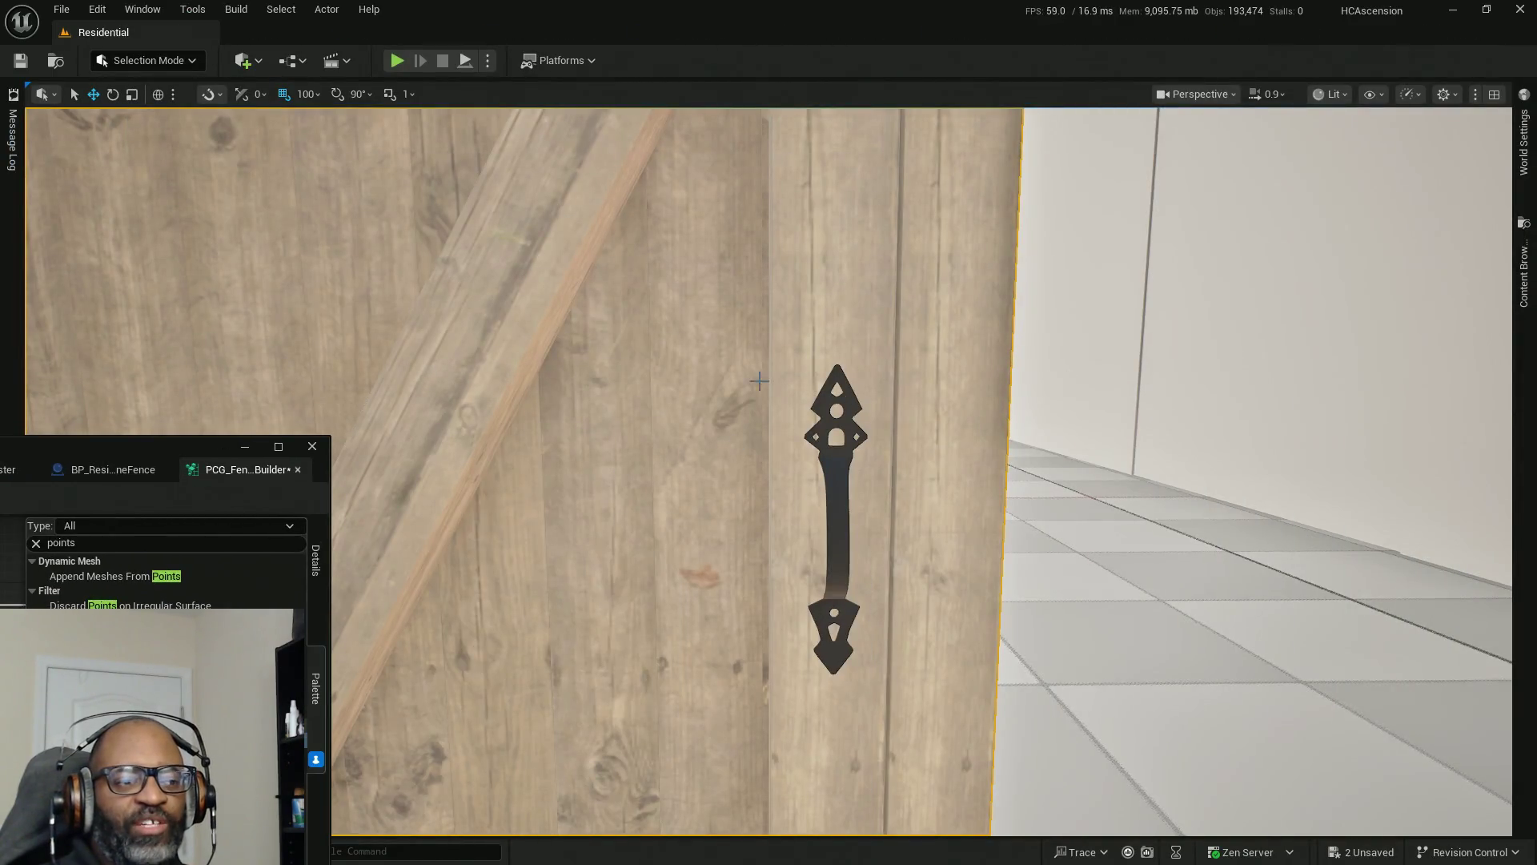
double_click(120, 446)
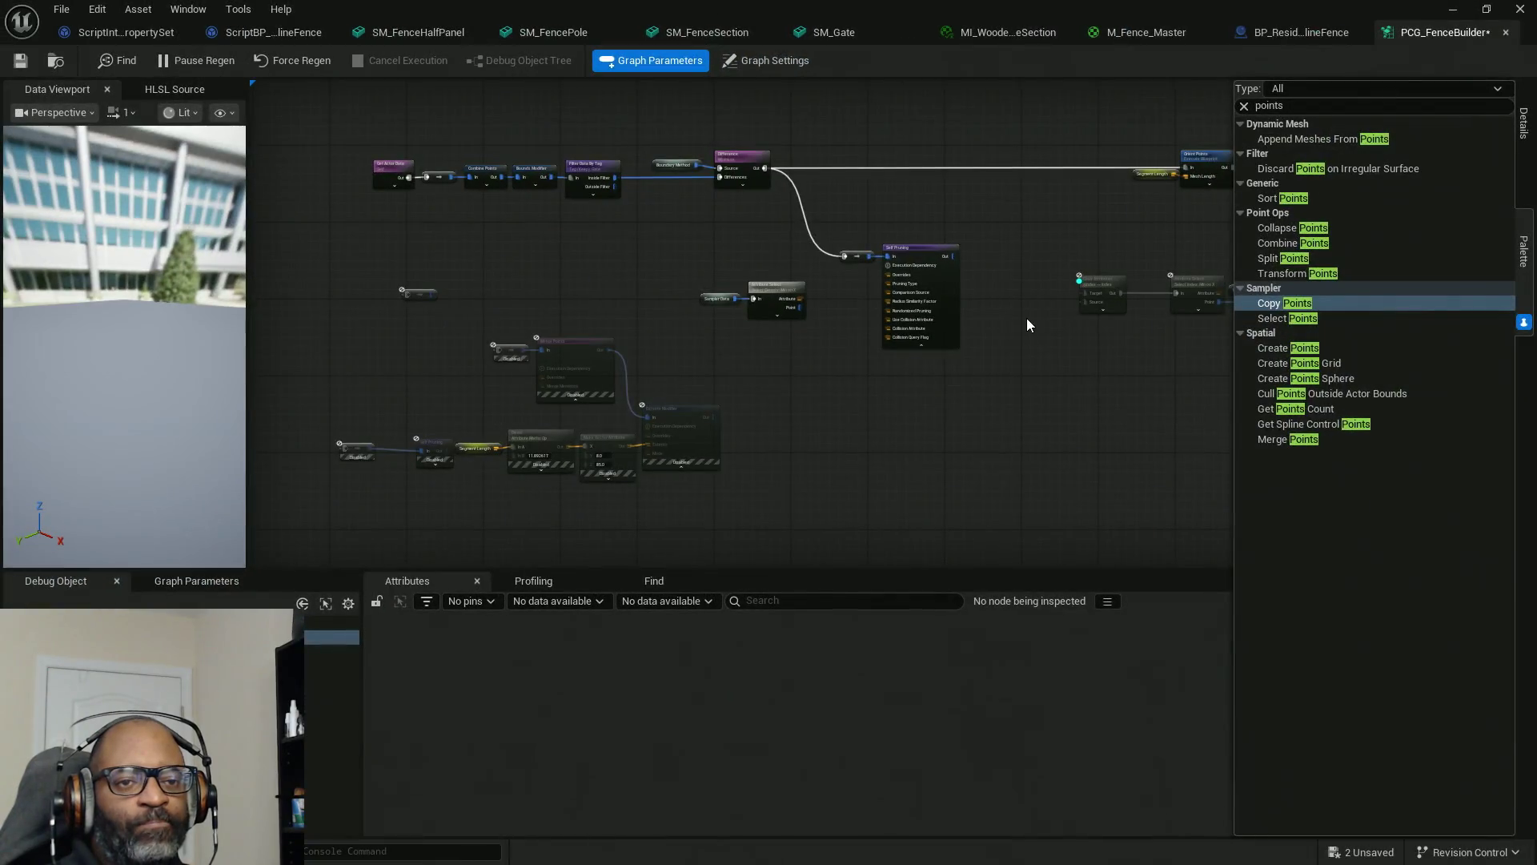
drag(1028, 324, 564, 383)
drag(1125, 130, 1109, 418)
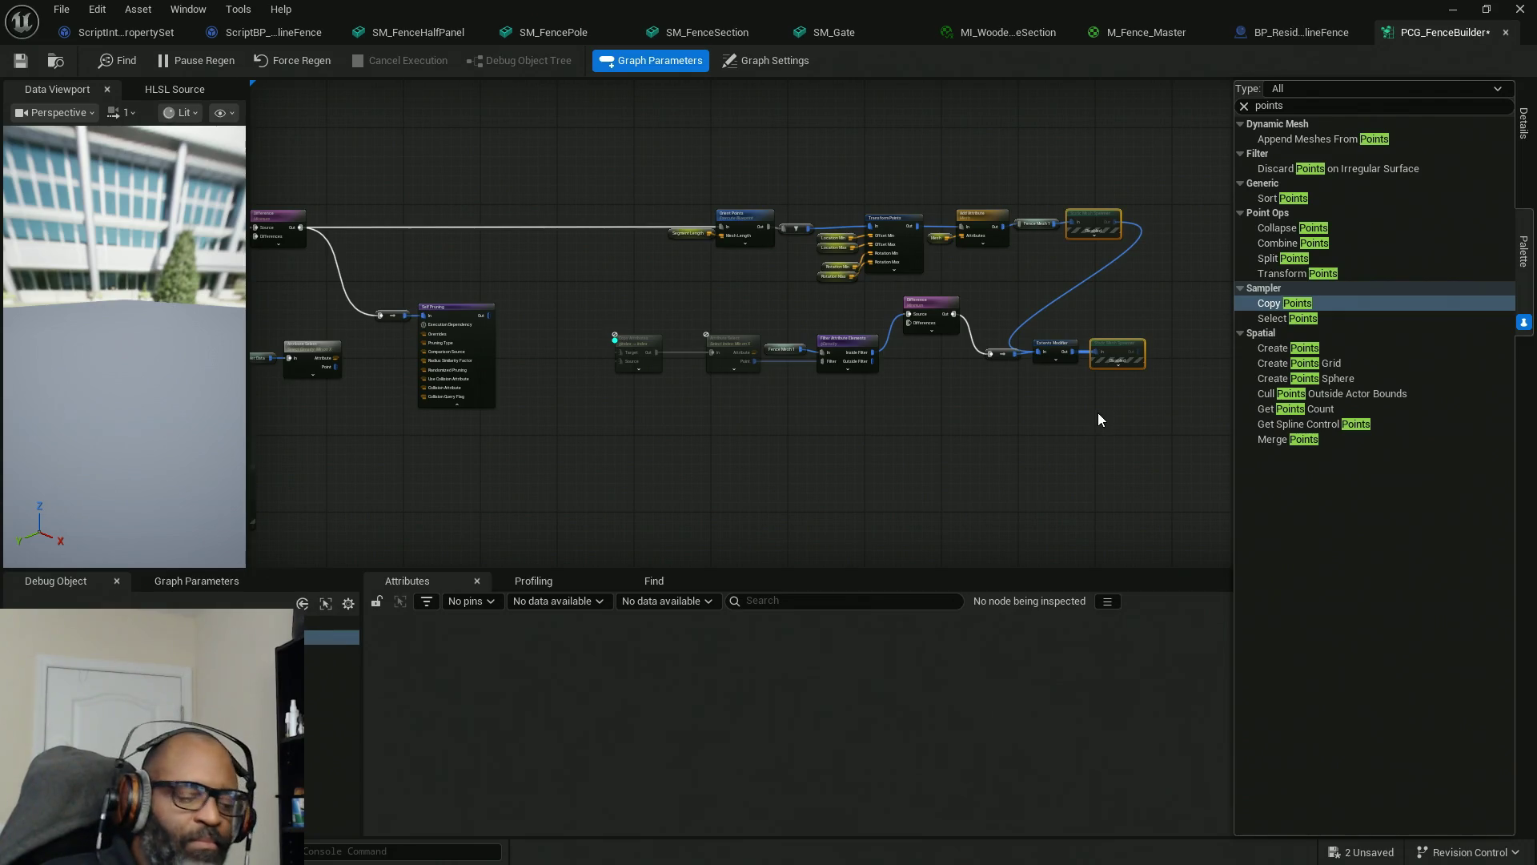
key(e)
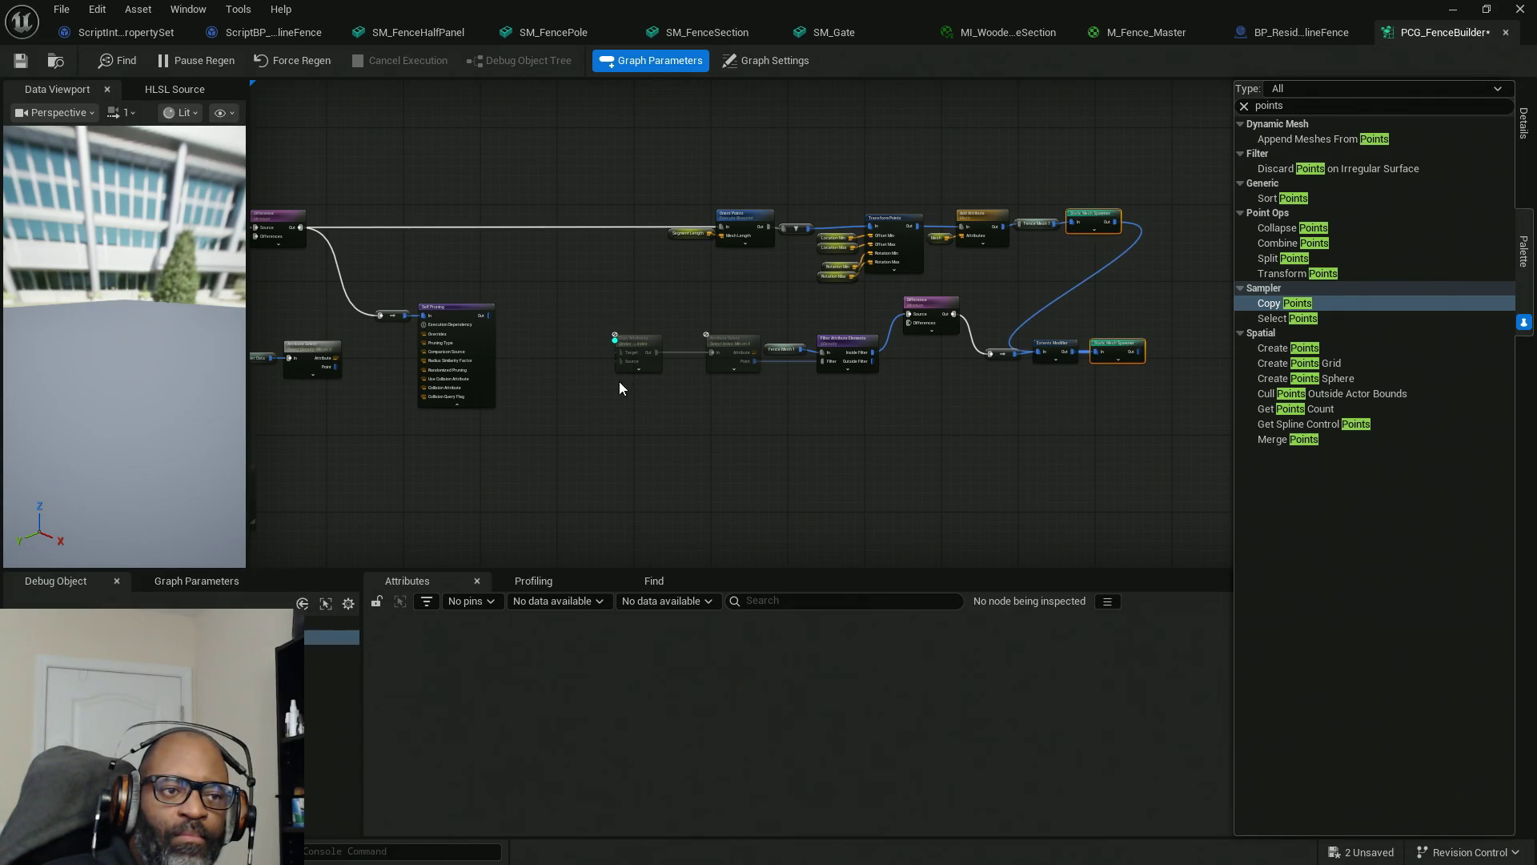
Wire Self Pruning's output into Copy Attributes Target and Source, and frame the fence spline in the level.
drag(619, 382, 771, 394)
scroll(777, 366, up, 3)
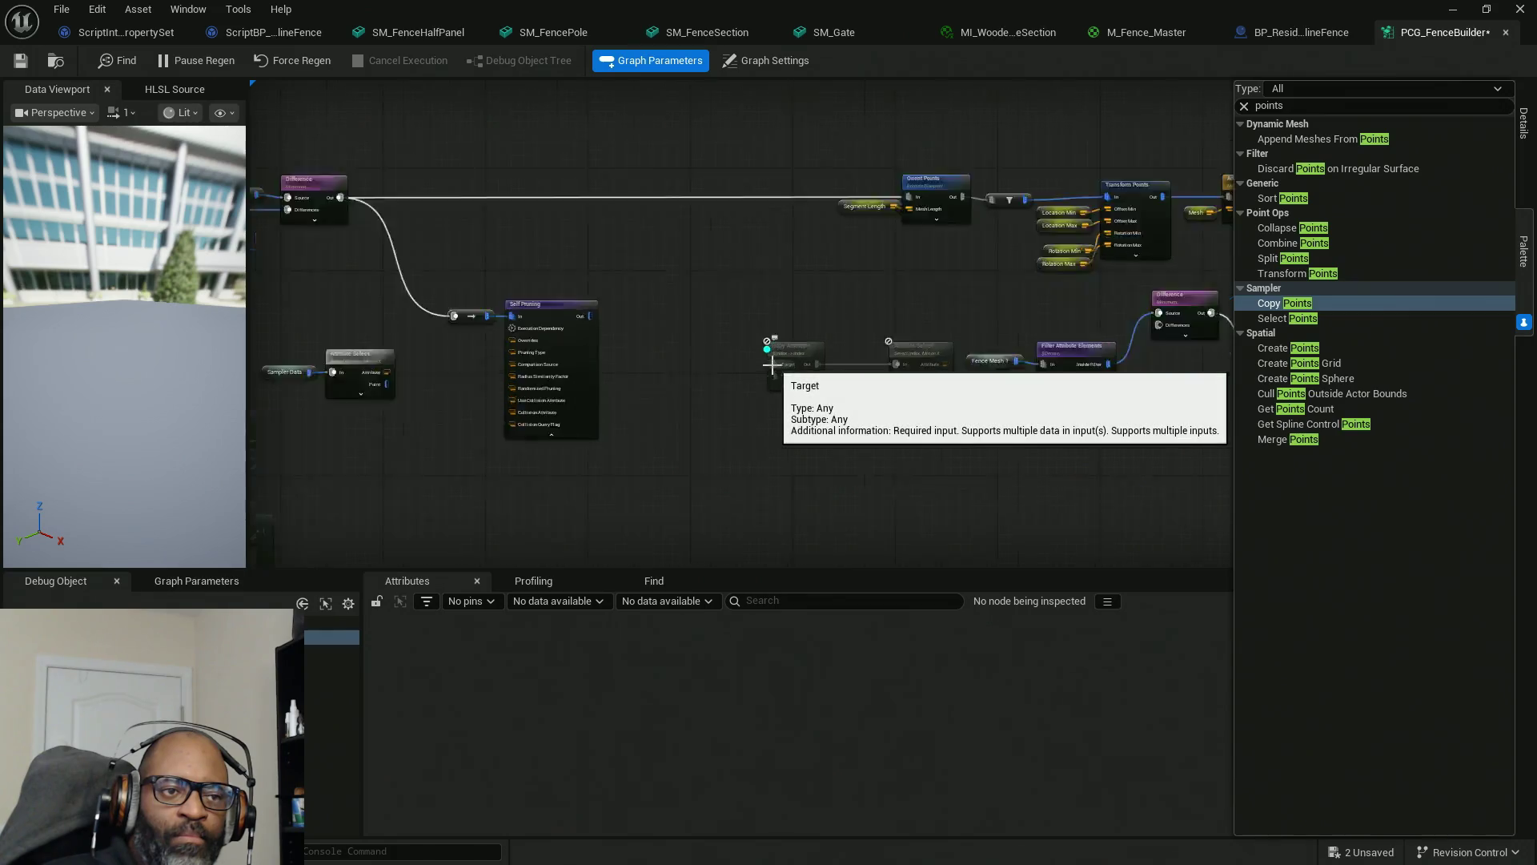
mouse_move(777, 366)
mouse_down()
mouse_move(527, 299)
mouse_move(804, 381)
mouse_move(780, 383)
mouse_up()
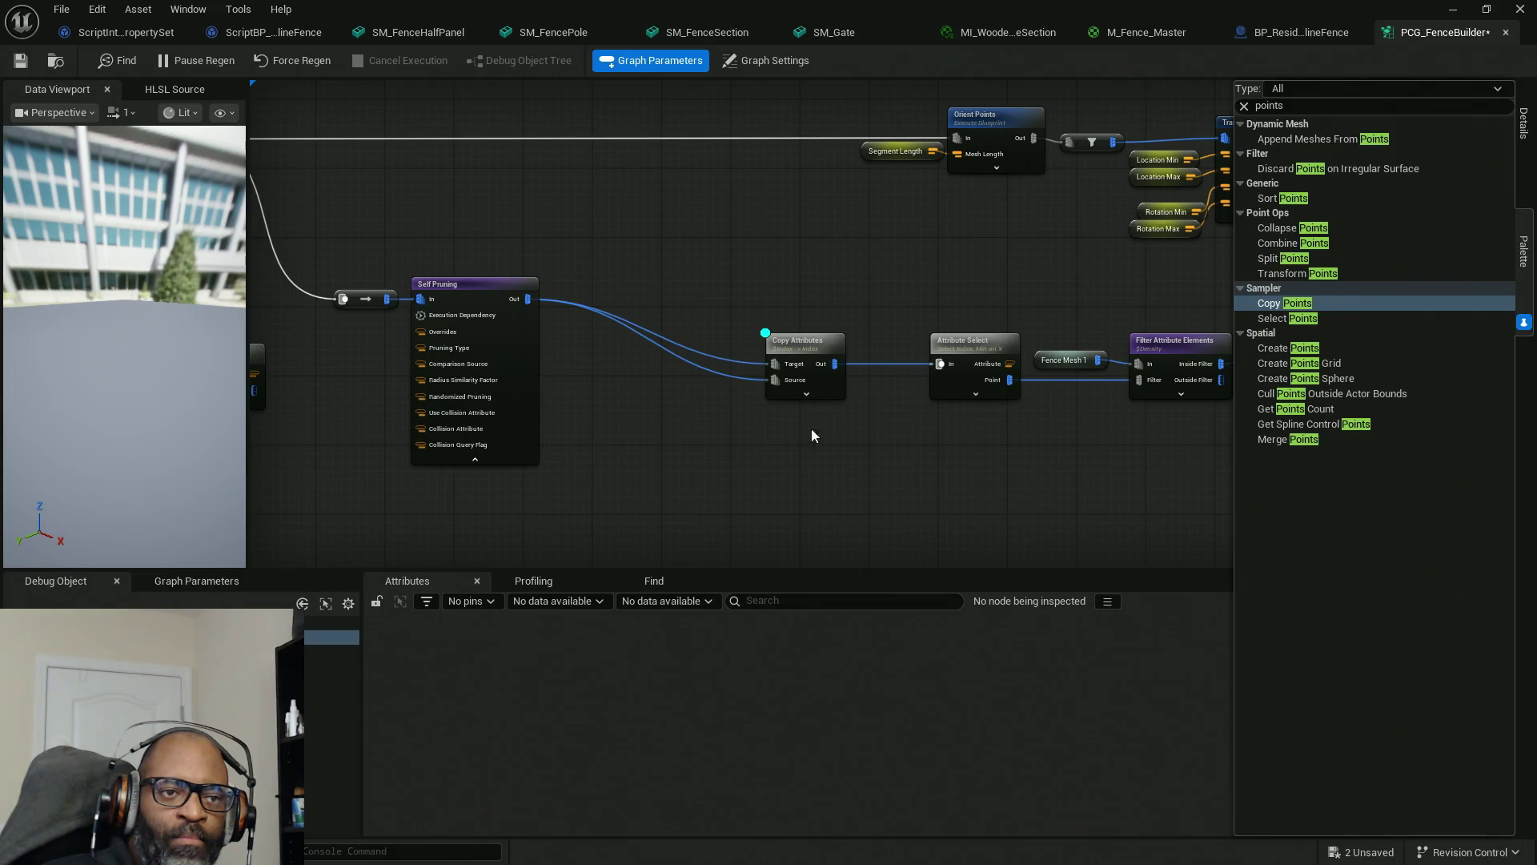
scroll(811, 429, down, 5)
mouse_move(985, 9)
mouse_down()
mouse_move(783, 247)
mouse_move(584, 423)
mouse_move(599, 749)
mouse_up()
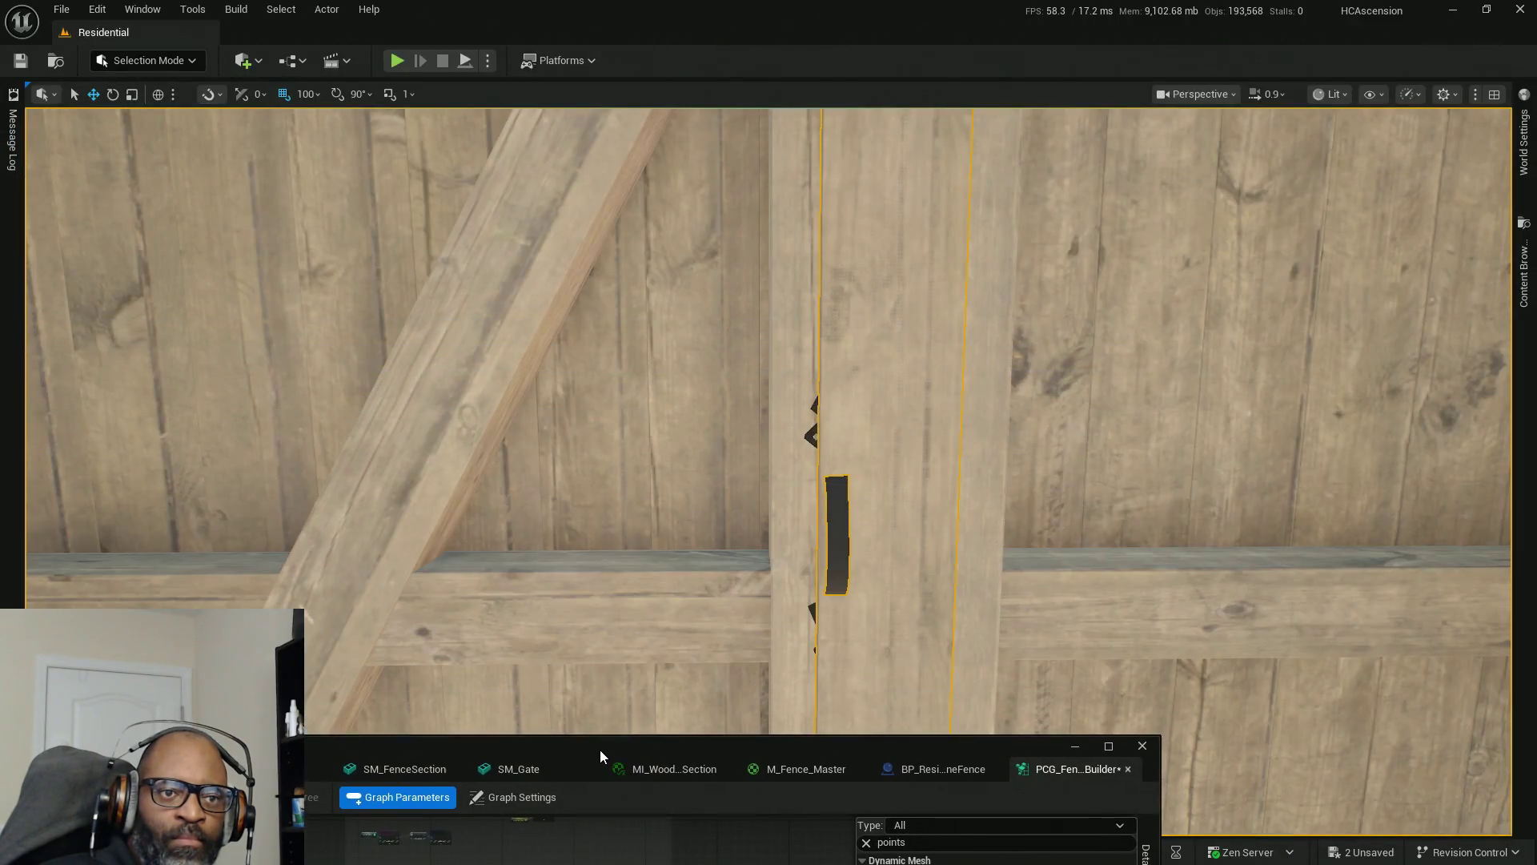
key(f)
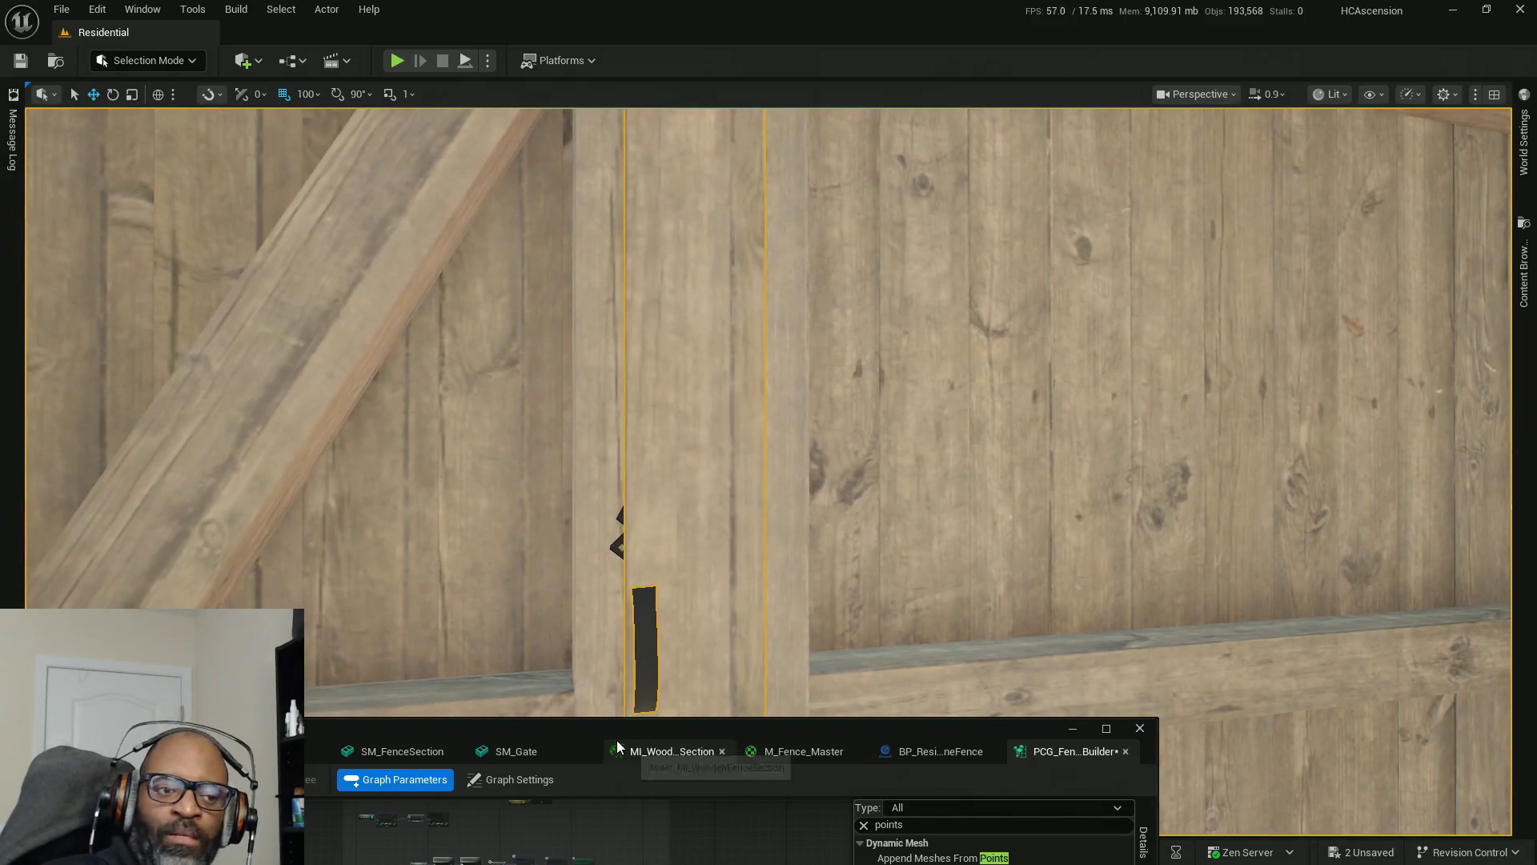
drag(622, 722, 873, 55)
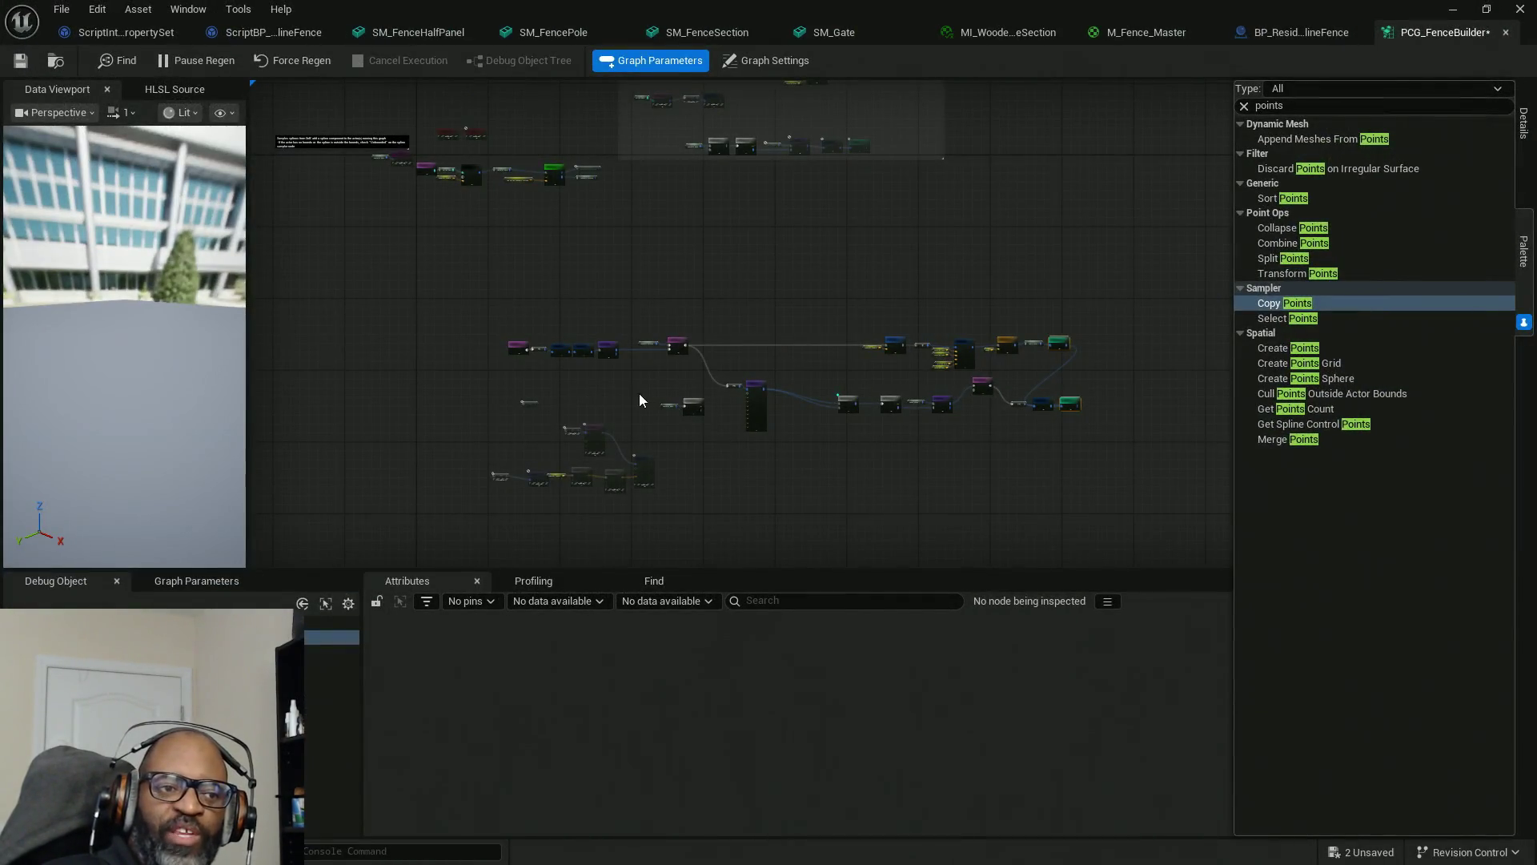
Move the disabled Segment Length chain right and the Sampler Data and Attribute Select nodes down-left.
scroll(685, 389, up, 4)
drag(722, 392, 699, 237)
scroll(605, 361, up, 3)
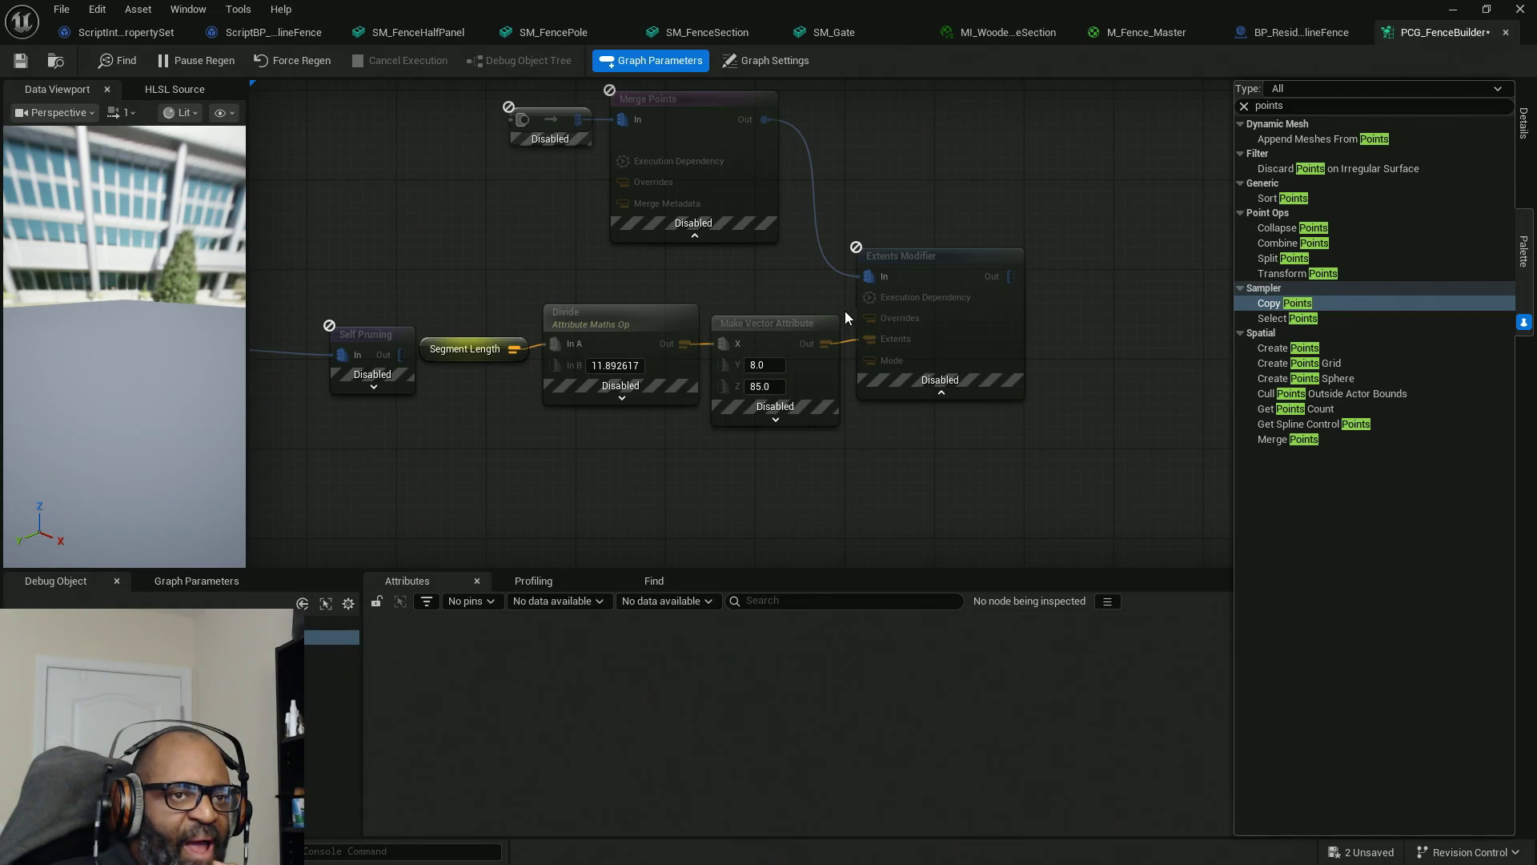
mouse_move(528, 302)
mouse_down()
mouse_move(910, 295)
mouse_move(498, 320)
mouse_move(381, 361)
mouse_up()
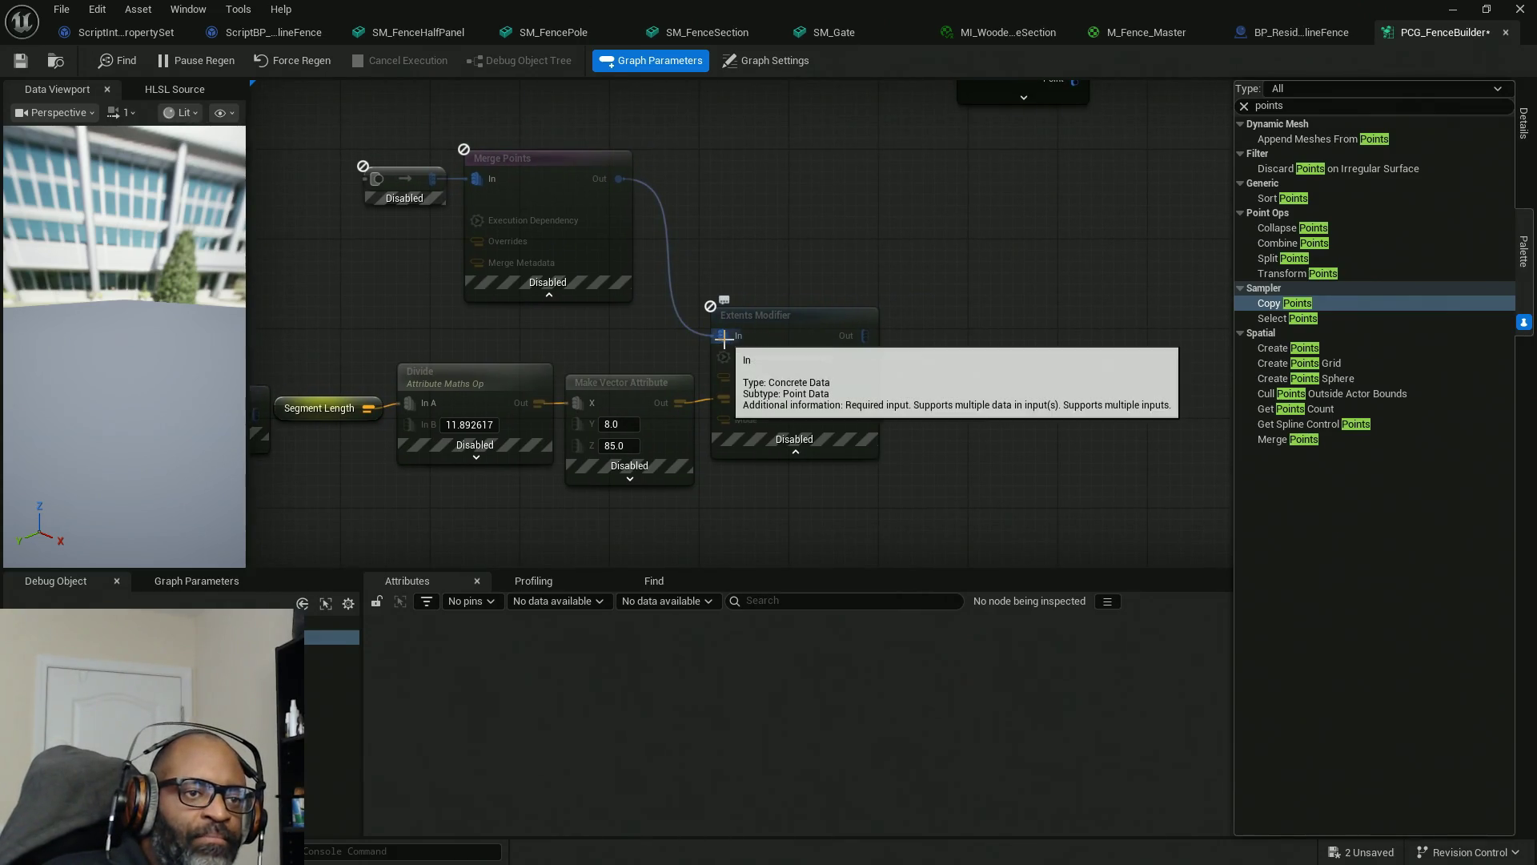
scroll(792, 260, down, 5)
mouse_move(802, 398)
mouse_down()
mouse_move(620, 296)
mouse_move(596, 309)
mouse_up()
drag(786, 286, 1106, 286)
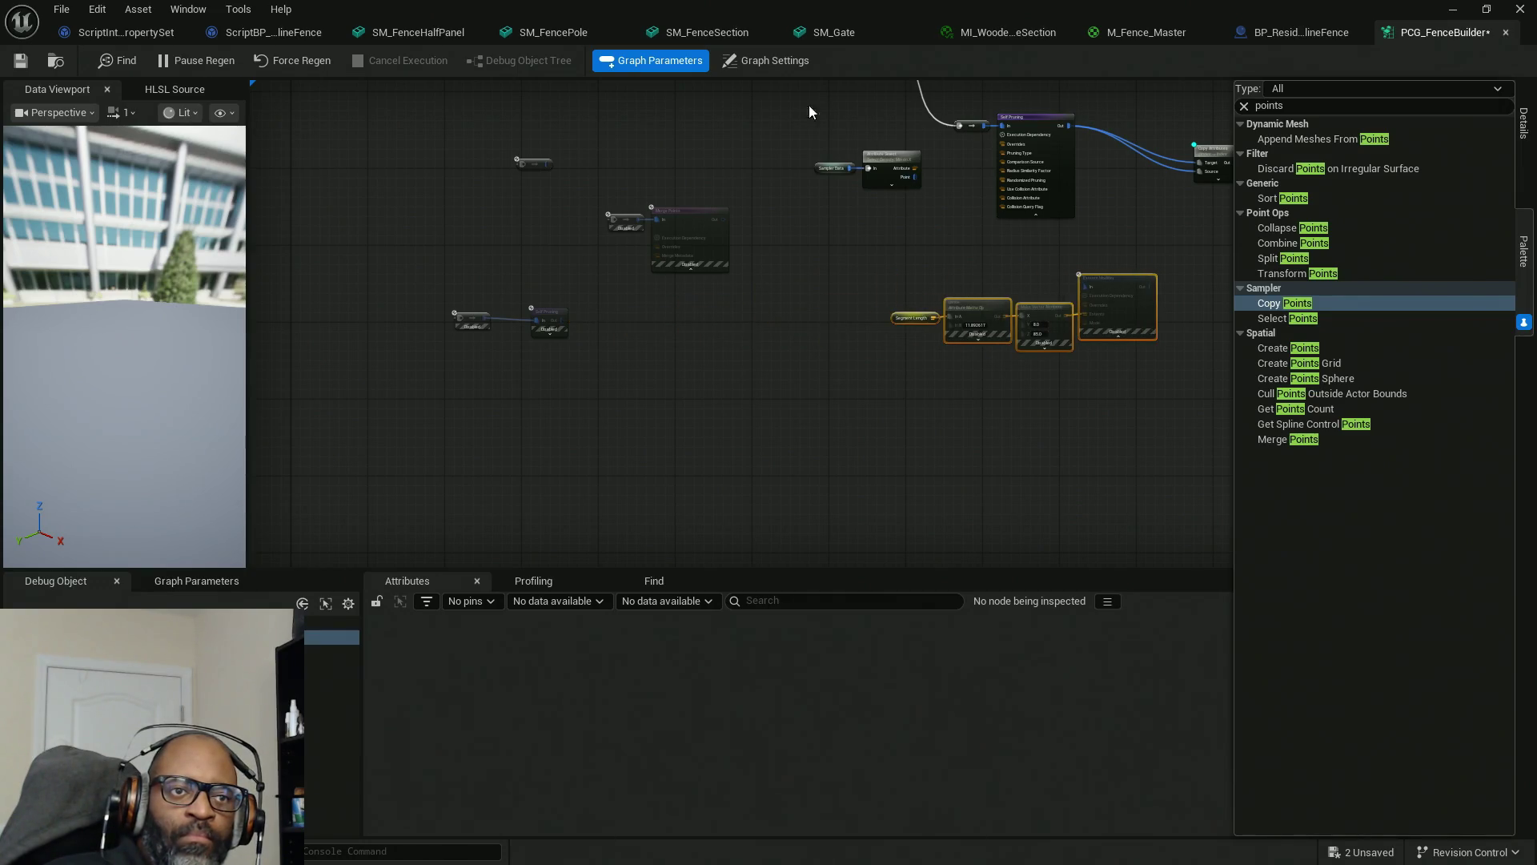
mouse_move(809, 112)
mouse_down()
mouse_move(891, 180)
mouse_move(539, 217)
mouse_move(502, 252)
mouse_up()
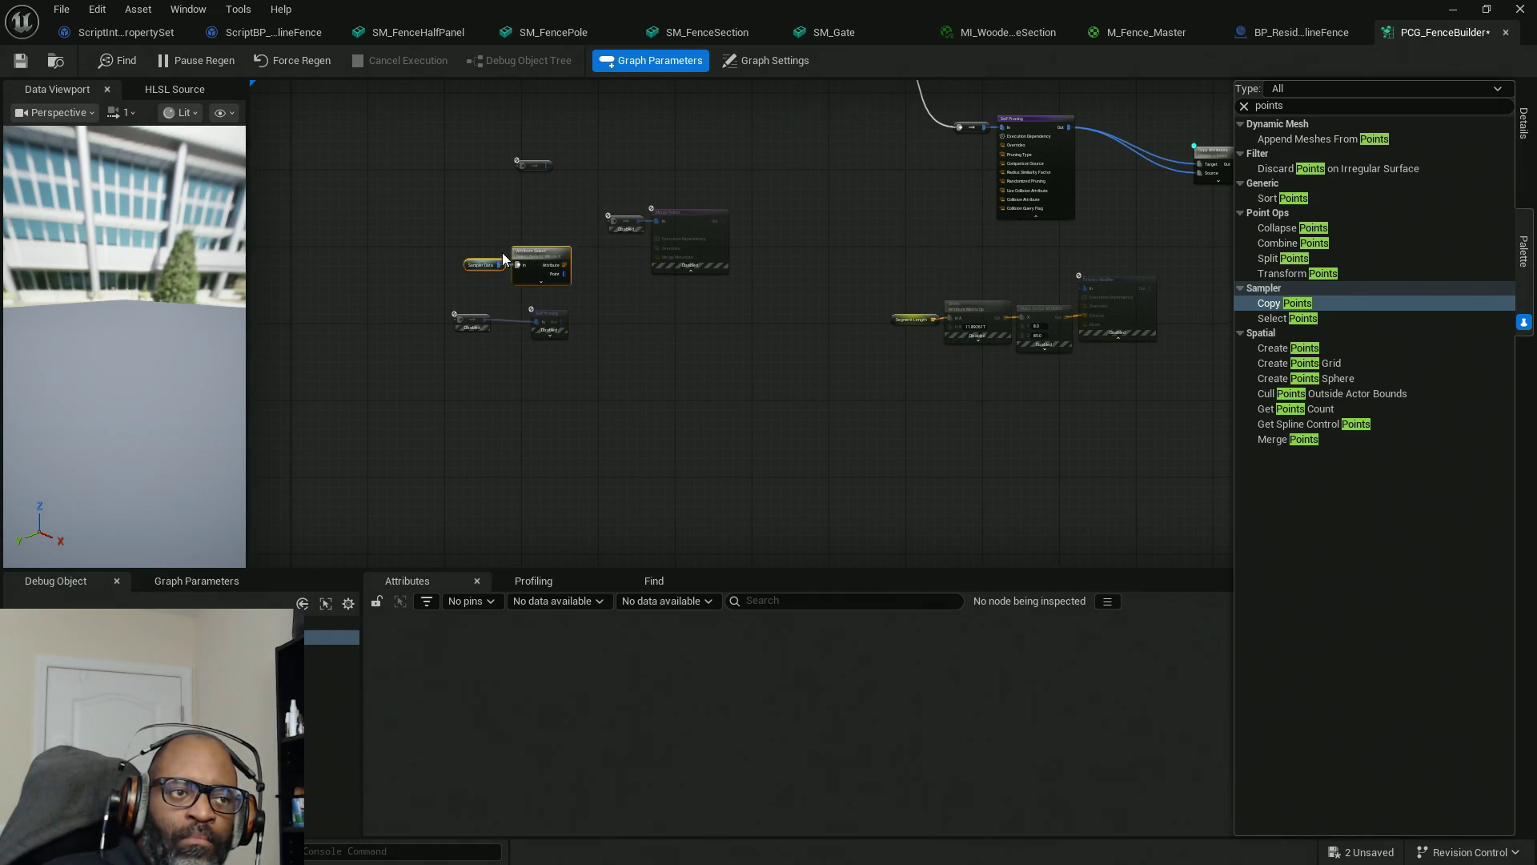
Check the node actions on the Difference output, then reselect the disabled Segment Length chain.
drag(953, 193, 666, 318)
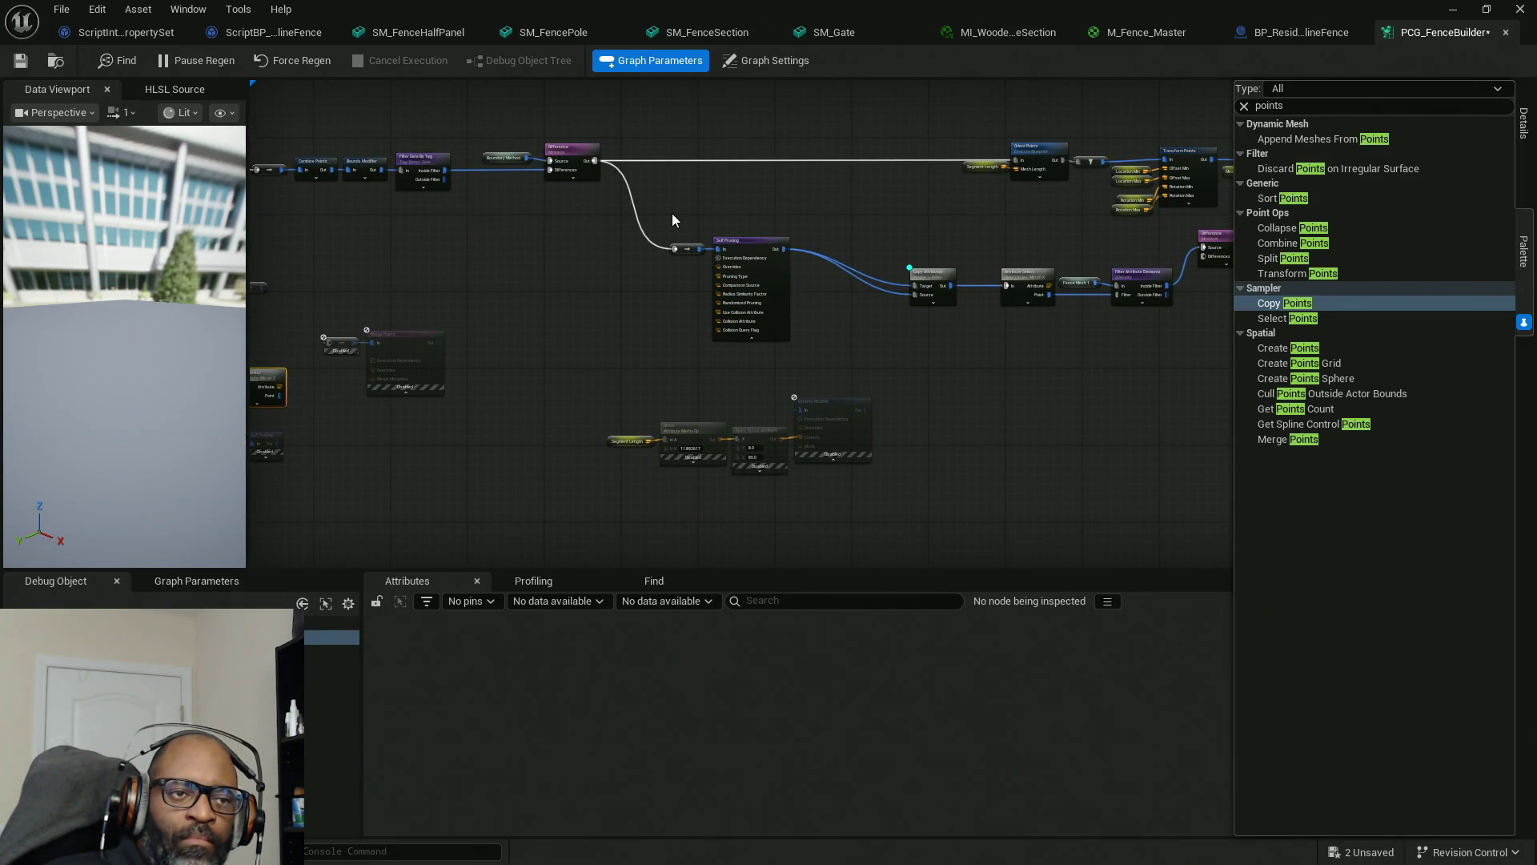
scroll(728, 245, up, 2)
scroll(729, 248, down, 2)
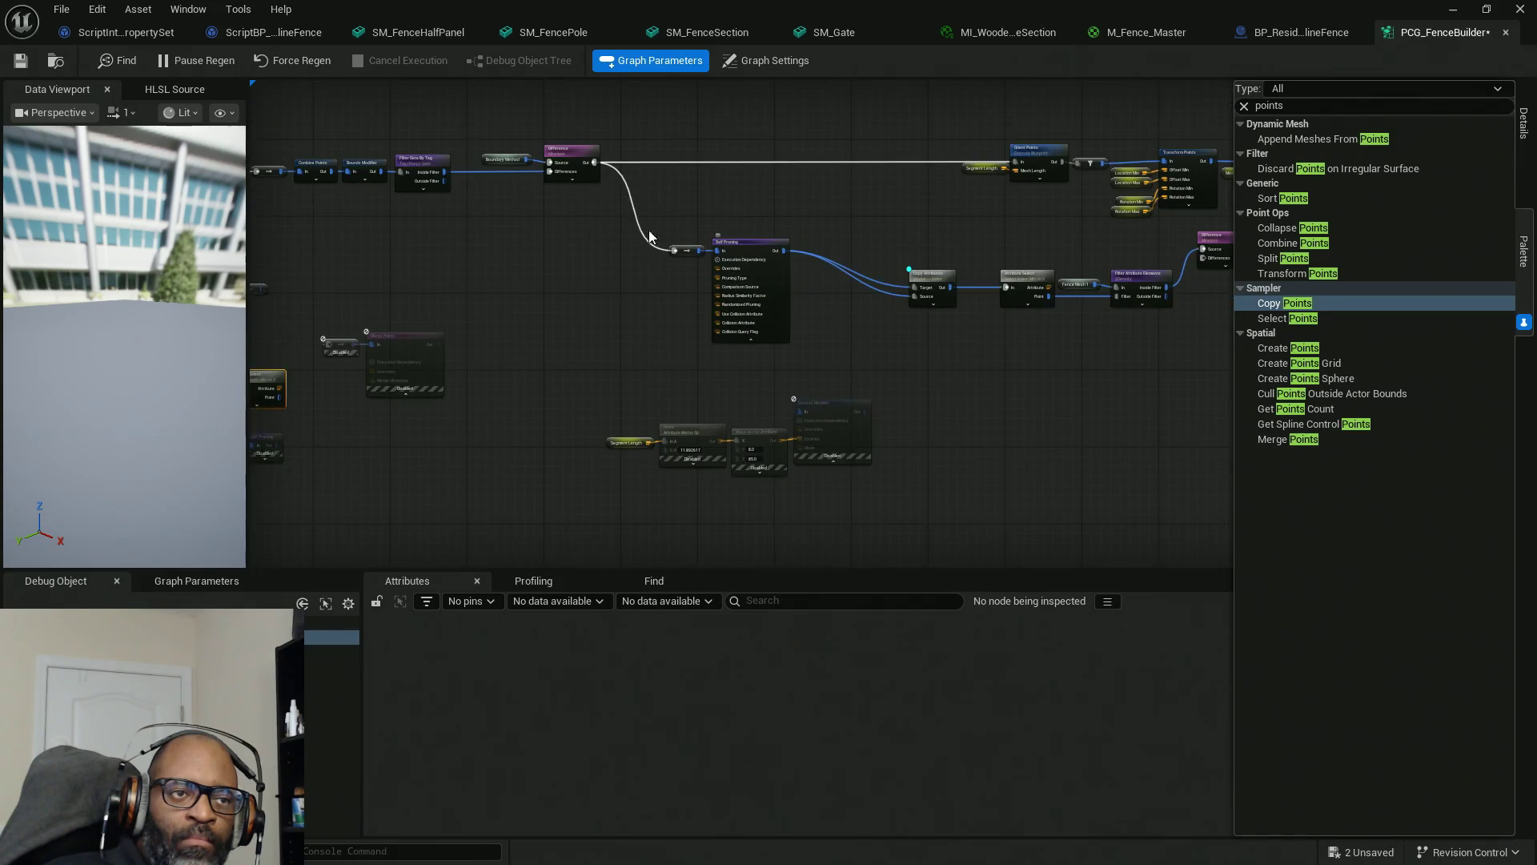
right_click(599, 163)
click(421, 262)
scroll(666, 453, up, 2)
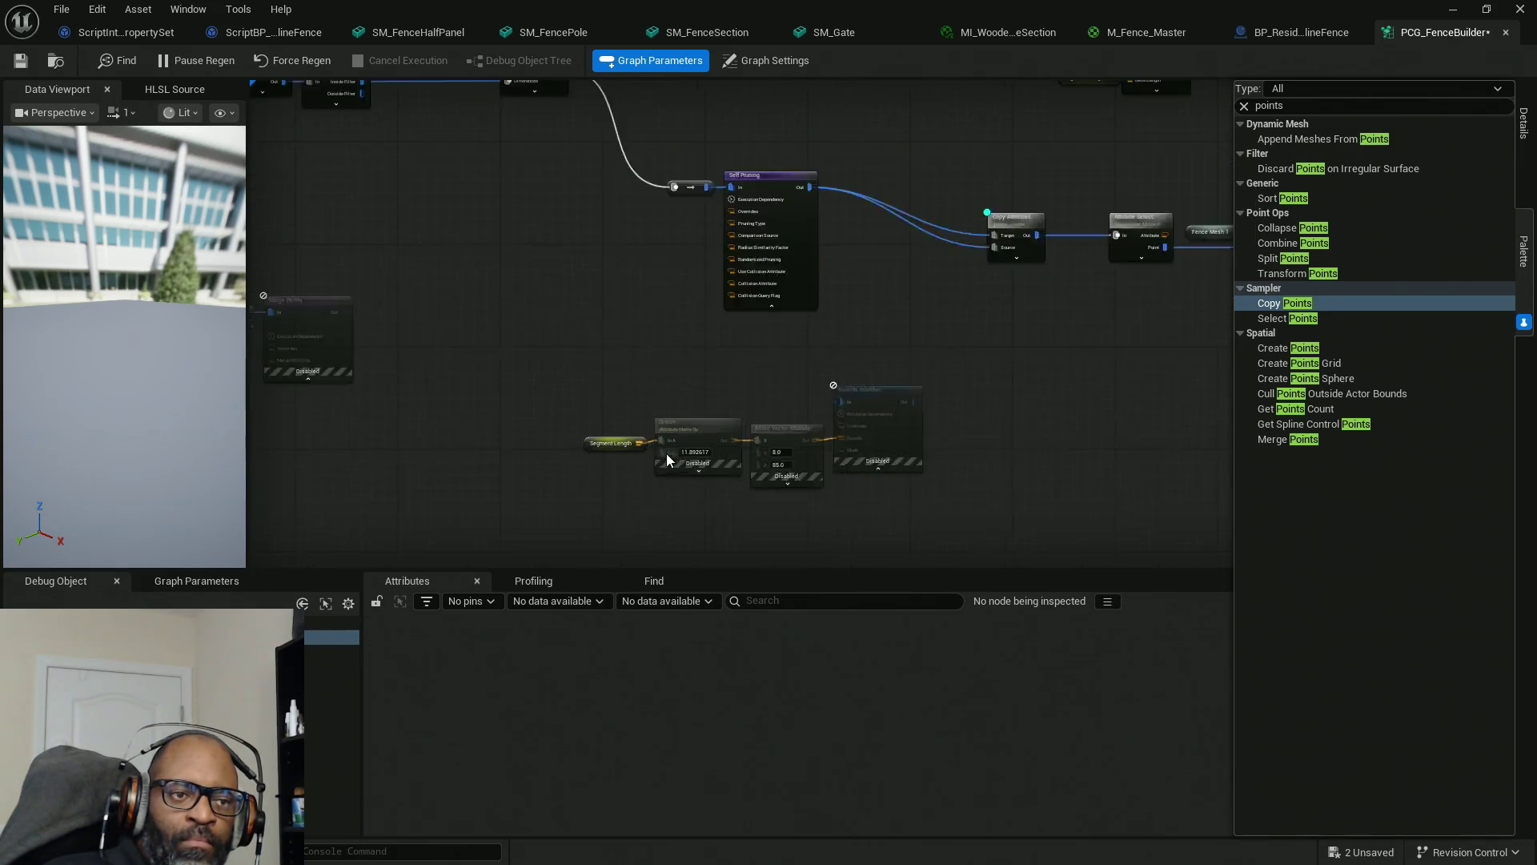
scroll(666, 453, up, 1)
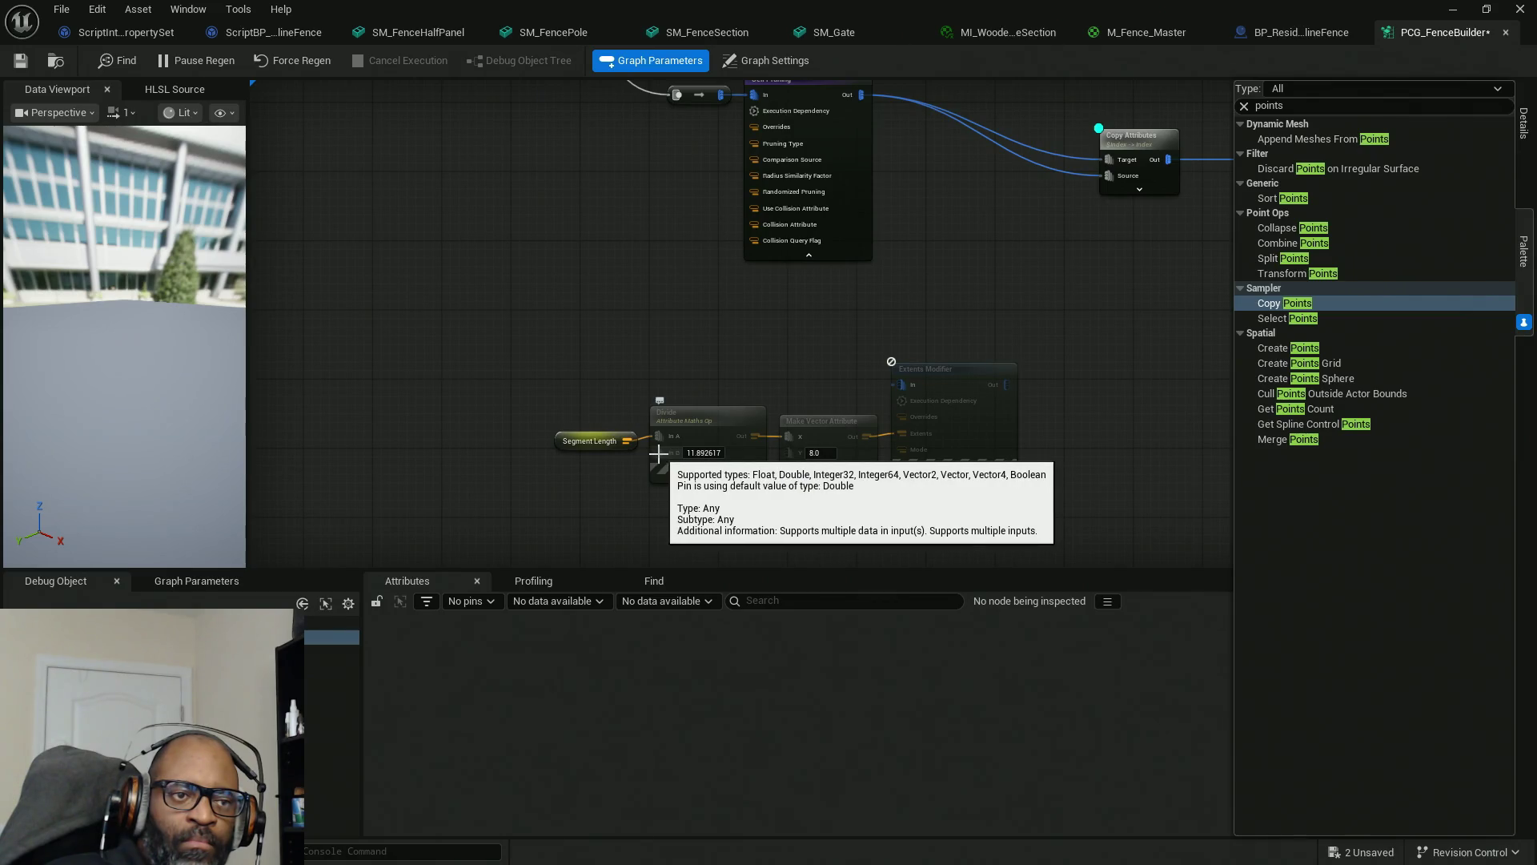
mouse_move(666, 439)
mouse_down()
mouse_move(716, 461)
mouse_move(715, 564)
mouse_move(525, 565)
mouse_move(518, 286)
mouse_up()
mouse_move(641, 213)
mouse_down()
mouse_move(408, 344)
mouse_move(341, 338)
mouse_up()
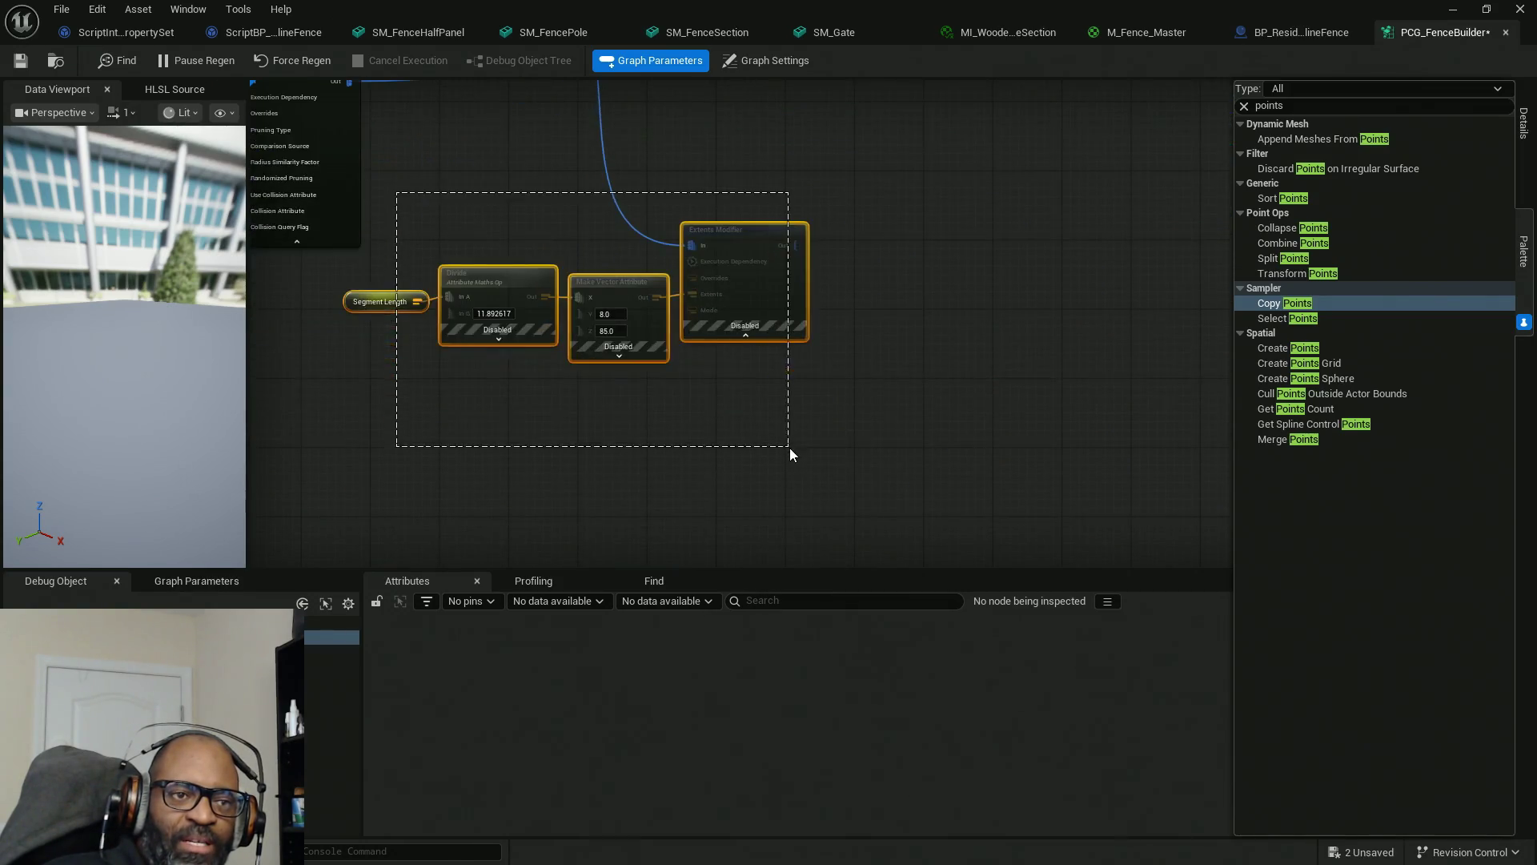